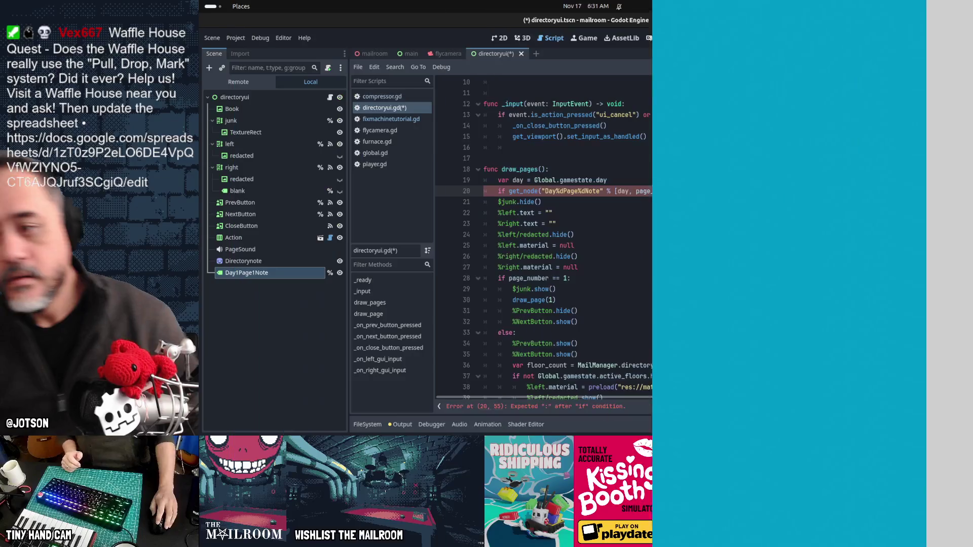
- Cut the day and note lookup lines from draw_pages and call show_notes() after the material resets
{"action": "key", "text": "shift+Home"}
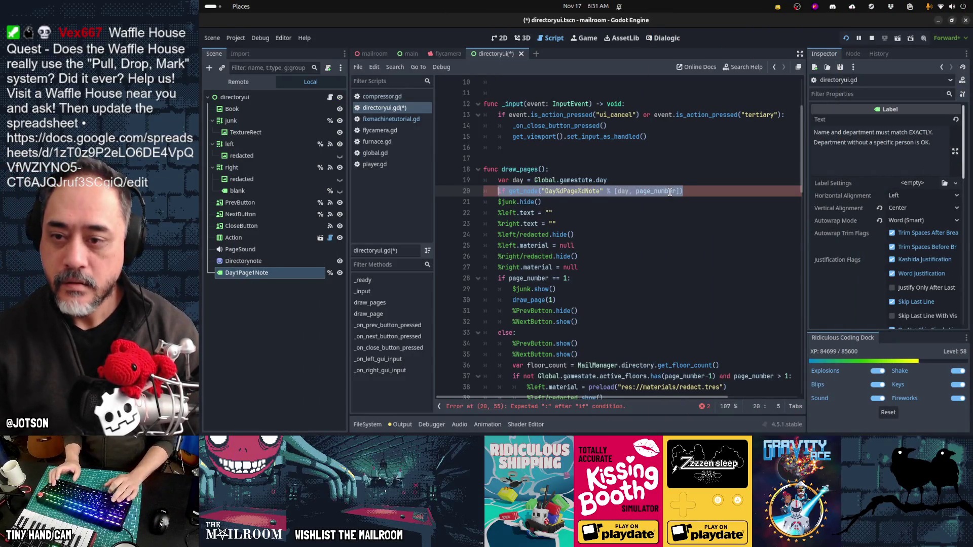
{"action": "key", "text": "shift+Up"}
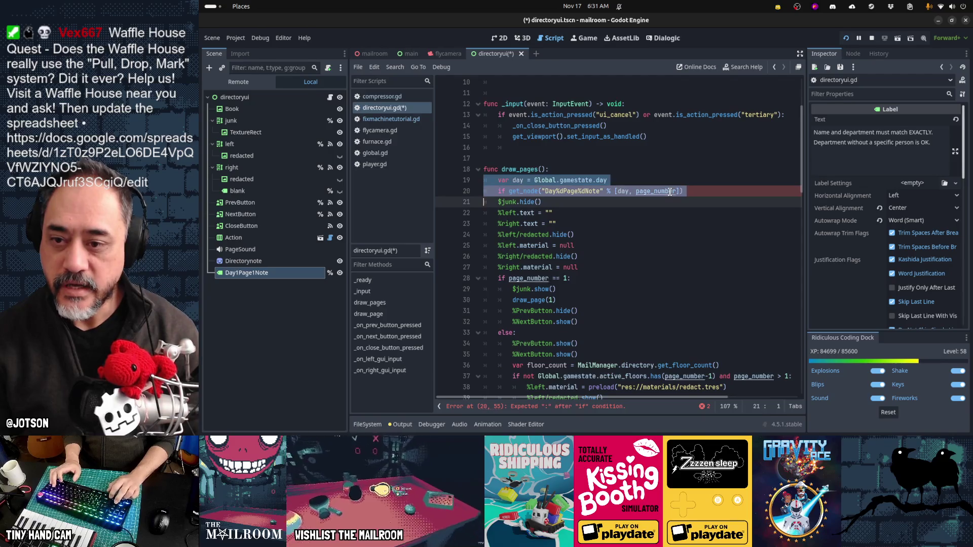
{"action": "key", "text": "ctrl+x"}
{"action": "key", "text": "Down"}
{"action": "key", "text": "Down"}
{"action": "key", "text": "Down"}
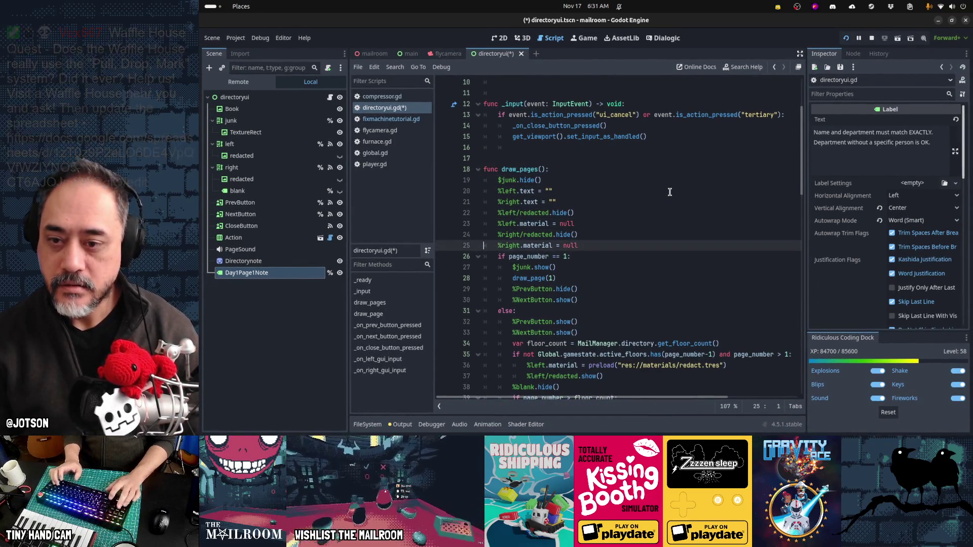
{"action": "key", "text": "End"}
{"action": "key", "text": "Return"}
{"action": "type", "text": "show_notes()"}
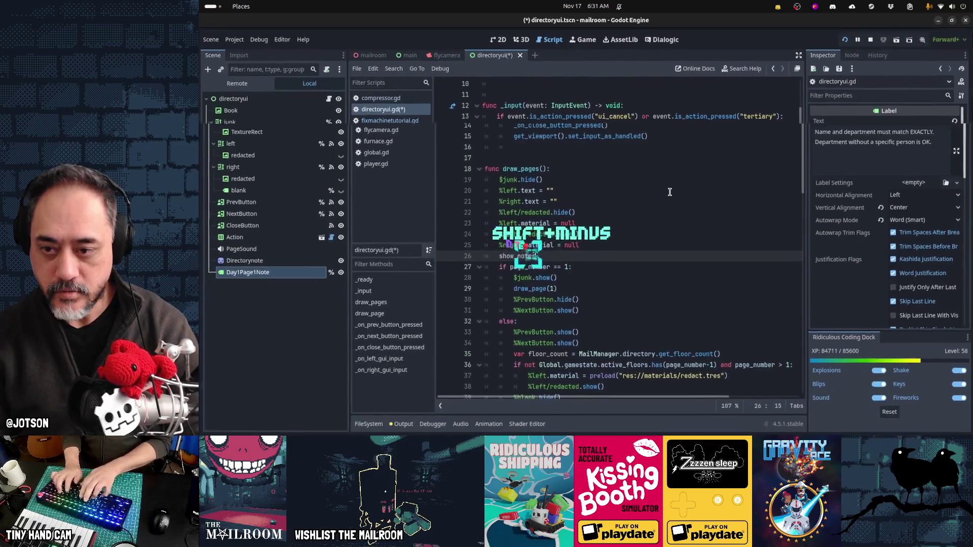
- Add func show_notes() -> void: below draw_pages and paste the lookup lines into it
{"action": "key", "text": "ctrl+End"}
{"action": "key", "text": "Up"}
{"action": "key", "text": "Up"}
{"action": "key", "text": "Up"}
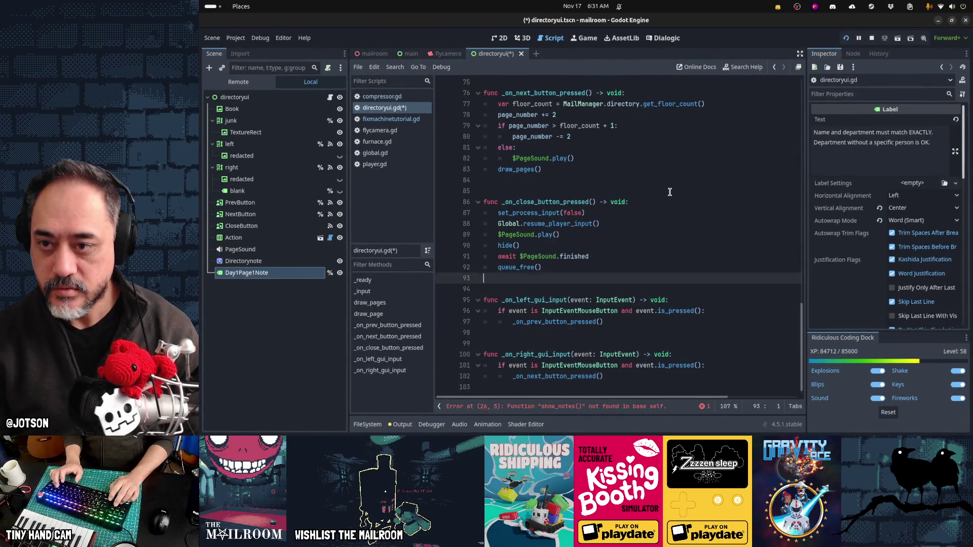
{"action": "key", "text": "Up"}
{"action": "key", "text": "Up"}
{"action": "key", "text": "Up"}
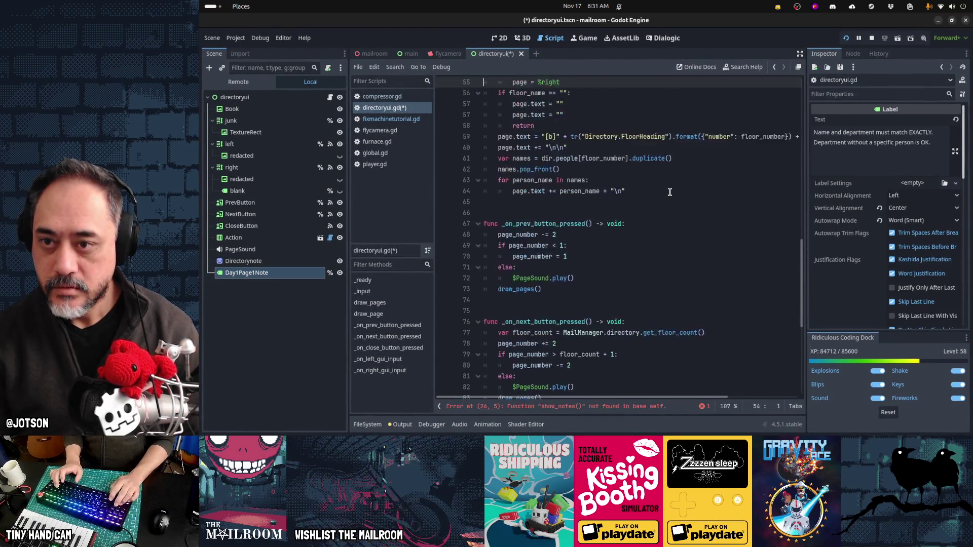
{"action": "key", "text": "Up"}
{"action": "key", "text": "Up"}
{"action": "key", "text": "Up"}
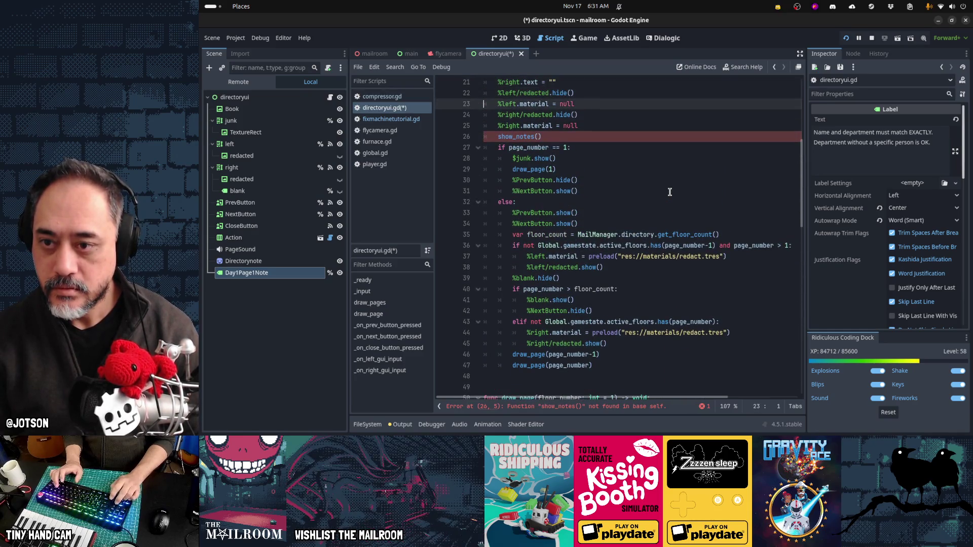
{"action": "key", "text": "Down"}
{"action": "key", "text": "Down"}
{"action": "key", "text": "Down"}
{"action": "key", "text": "Return"}
{"action": "key", "text": "Return"}
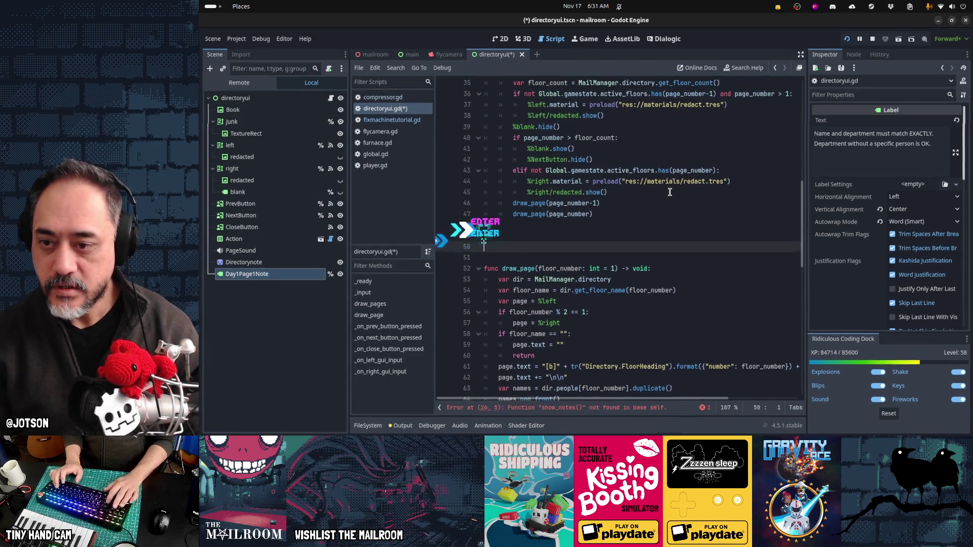
{"action": "type", "text": "#"}
{"action": "key", "text": "BackSpace"}
{"action": "type", "text": "func s"}
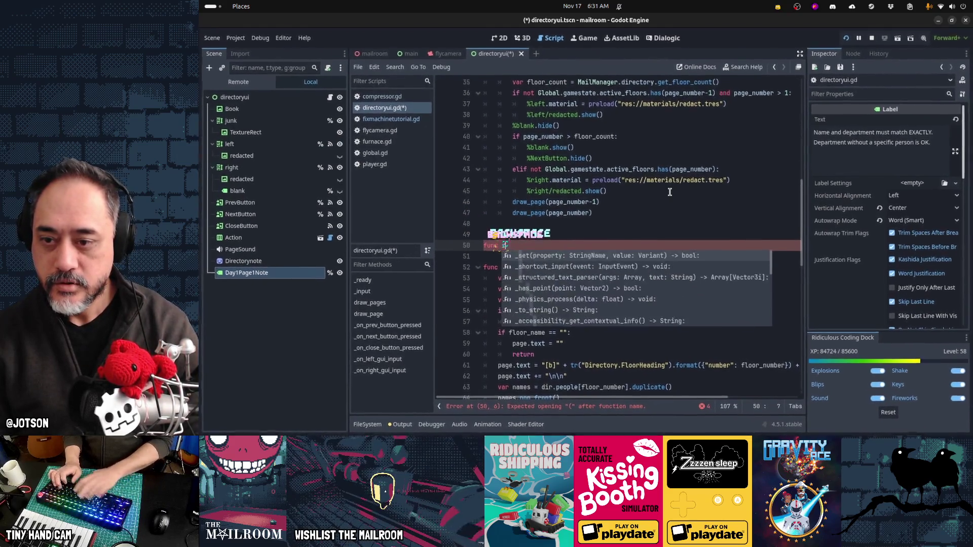
{"action": "type", "text": "how_notes()"}
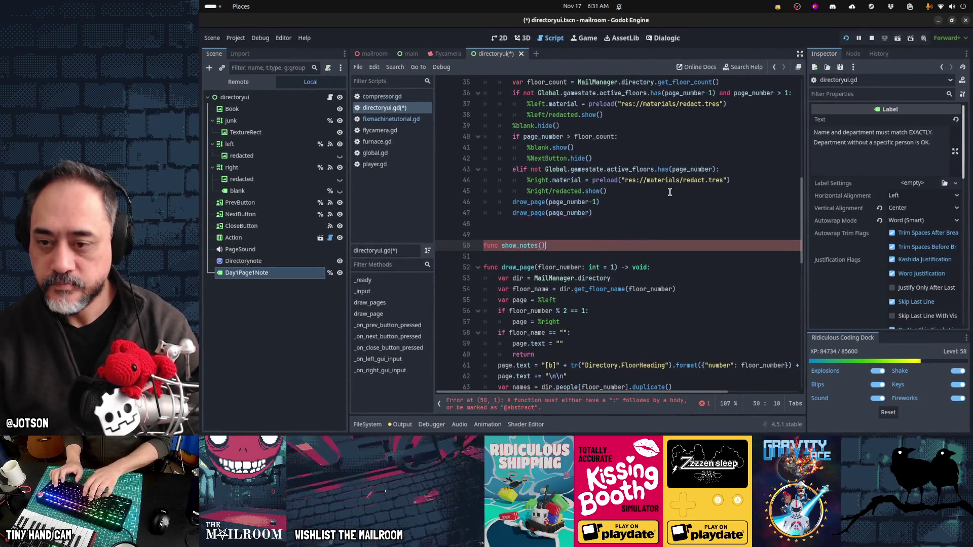
{"action": "type", "text": " -> void:"}
{"action": "key", "text": "Return"}
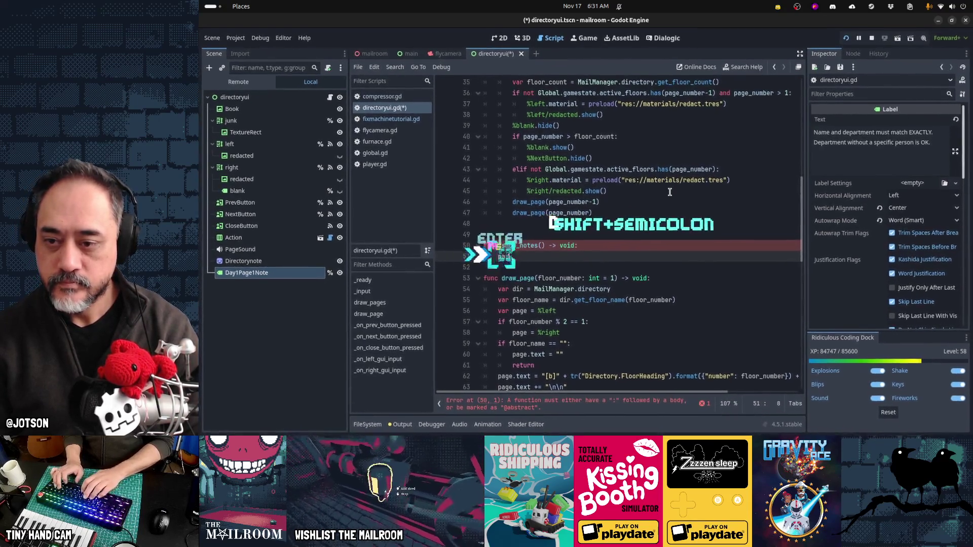
{"action": "type", "text": "pass"}
{"action": "key", "text": "Home"}
{"action": "key", "text": "Home"}
{"action": "key", "text": "ctrl+v"}
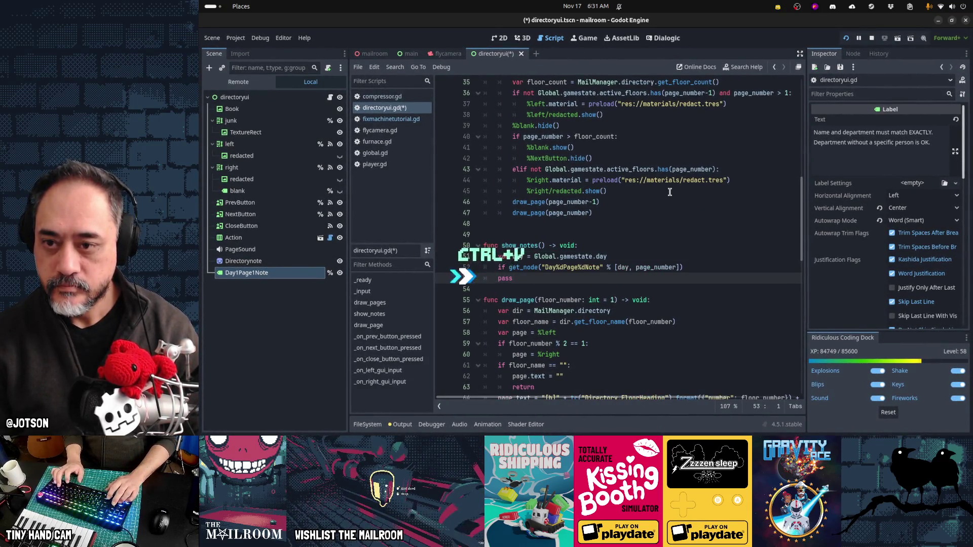
{"action": "scroll", "coordinate": [669, 192], "scroll_direction": "up", "scroll_amount": 10}
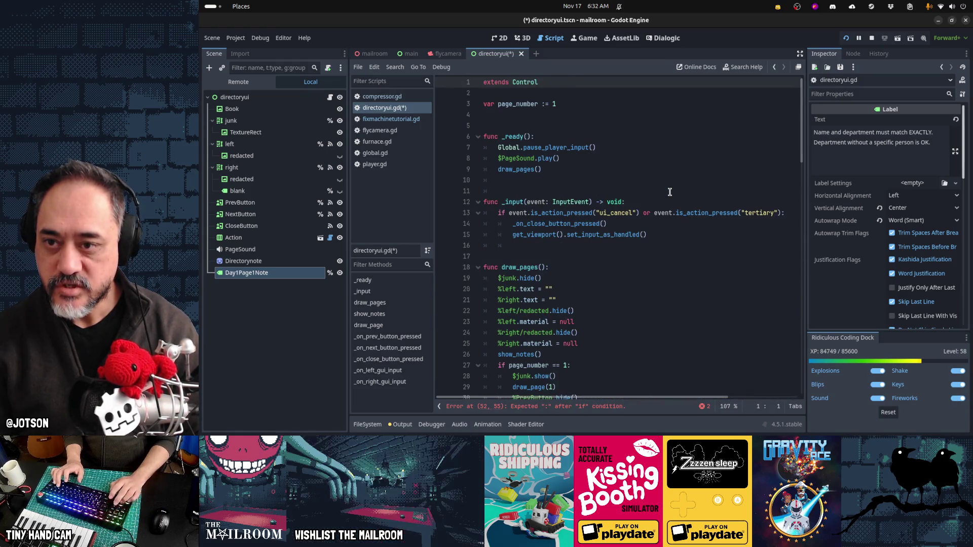
- Add a 'for child in get_children():' loop after the day variable in show_notes
{"action": "key", "text": "Page_Down"}
{"action": "key", "text": "Up"}
{"action": "key", "text": "Up"}
{"action": "key", "text": "Up"}
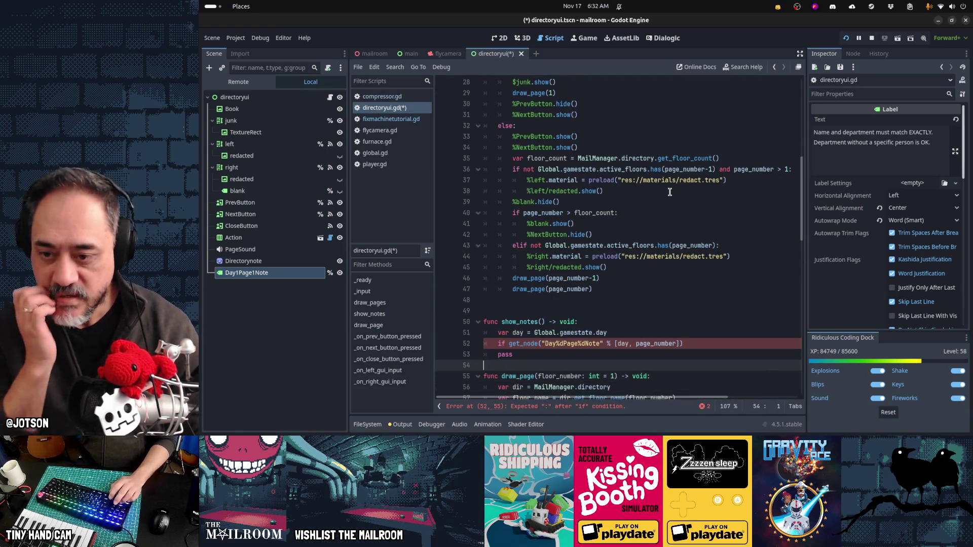
{"action": "key", "text": "Down"}
{"action": "key", "text": "Down"}
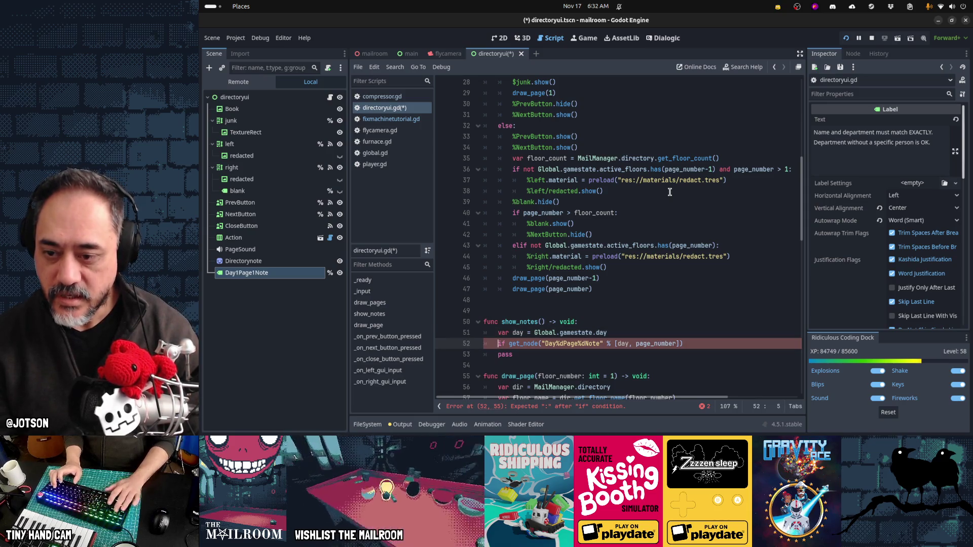
{"action": "key", "text": "Up"}
{"action": "key", "text": "Home"}
{"action": "key", "text": "End"}
{"action": "key", "text": "Return"}
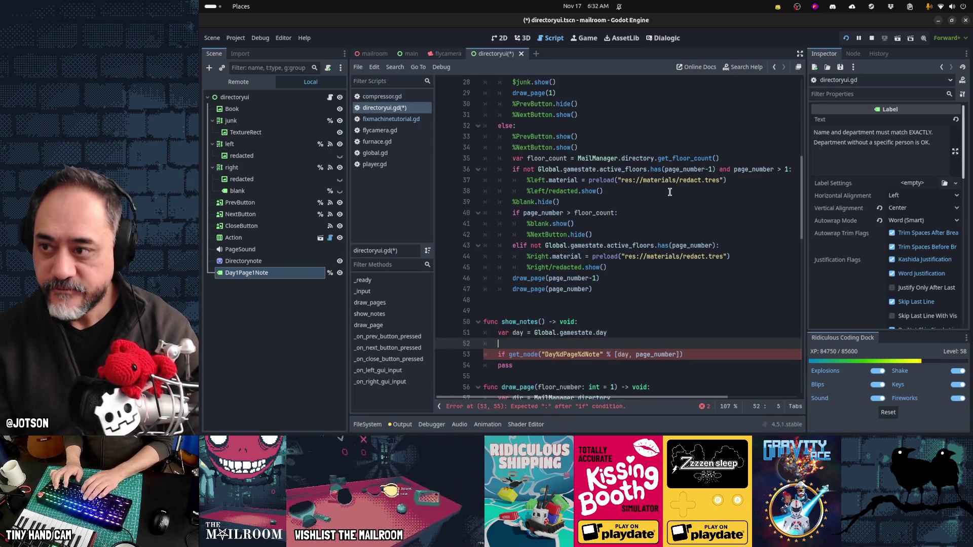
{"action": "type", "text": "for "}
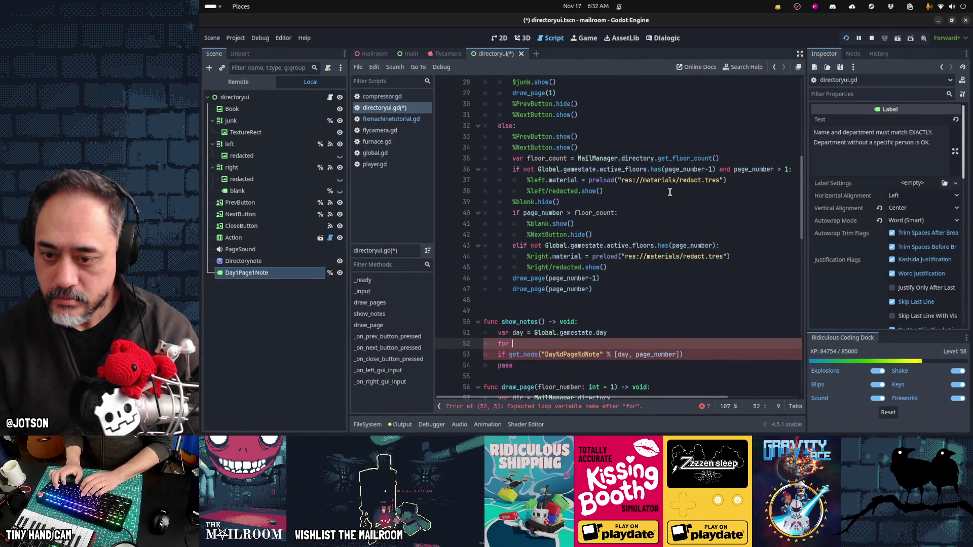
{"action": "type", "text": "child in get_c"}
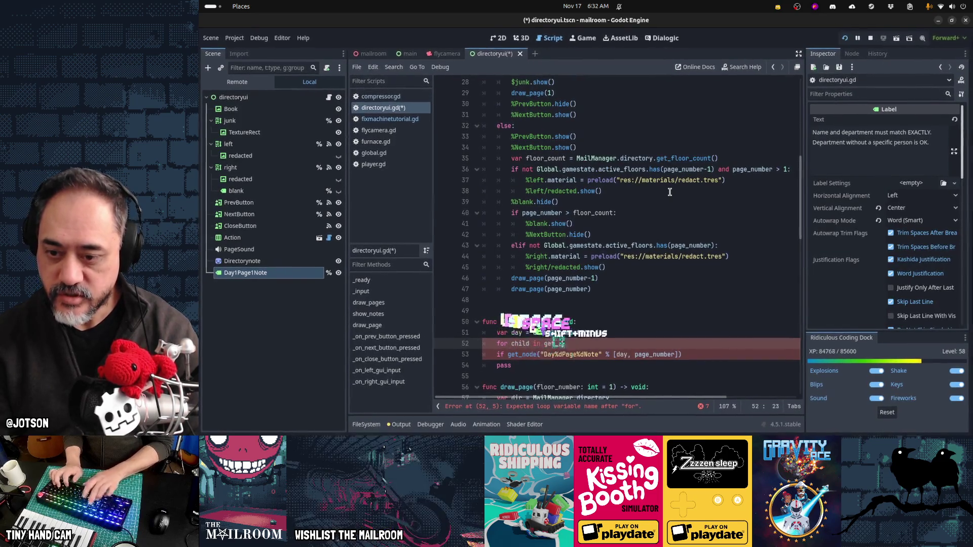
{"action": "type", "text": "hildren():"}
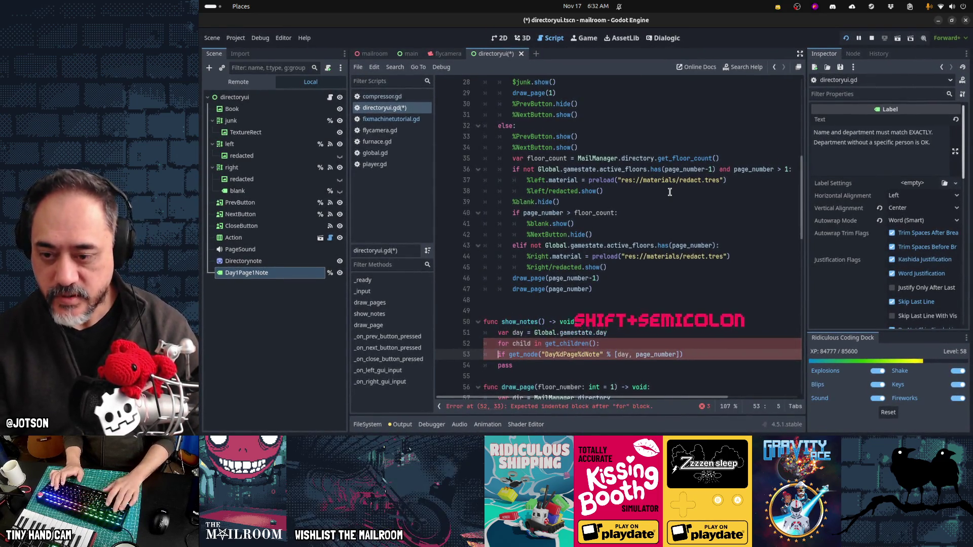
- Indent the note lookup under the loop and start an if child.name.begins_with condition
{"action": "key", "text": "Down"}
{"action": "key", "text": "Home"}
{"action": "scroll", "coordinate": [669, 191], "scroll_direction": "down", "scroll_amount": 1}
{"action": "key", "text": "Tab"}
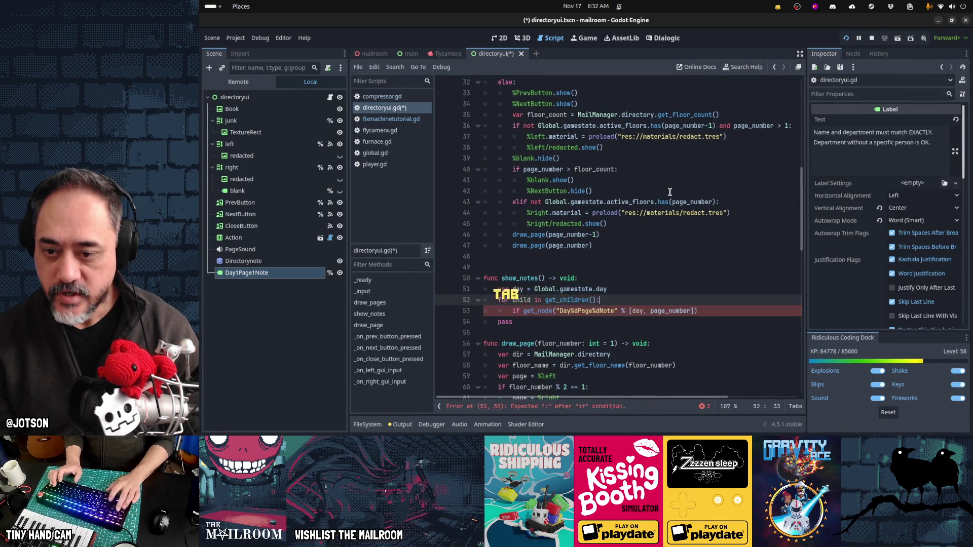
{"action": "key", "text": "Return"}
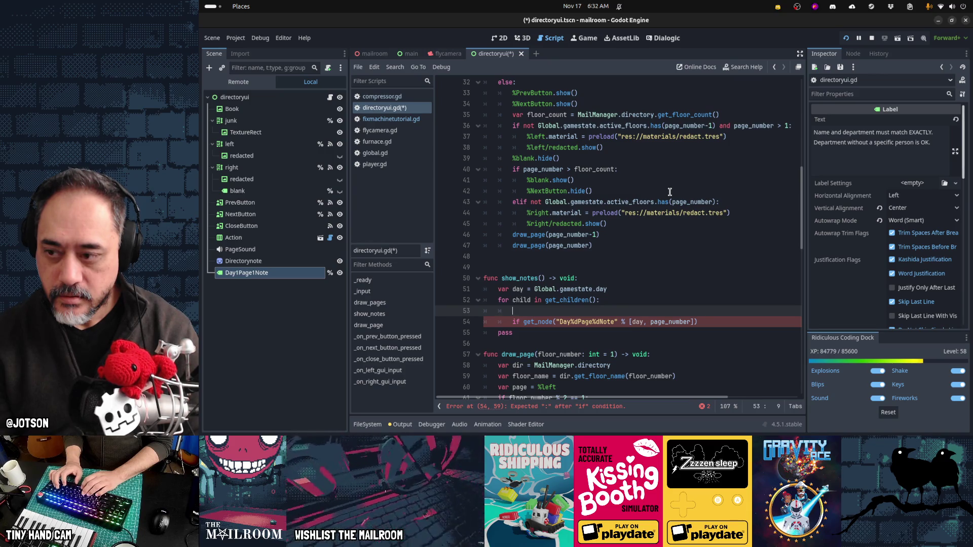
{"action": "type", "text": "if child.name =="}
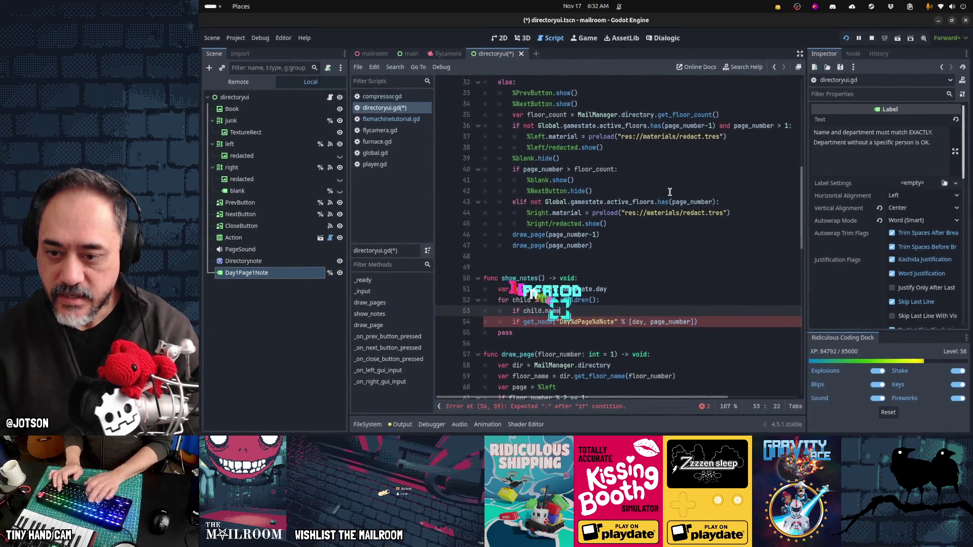
{"action": "key", "text": "BackSpace"}
{"action": "key", "text": "BackSpace"}
{"action": "key", "text": "BackSpace"}
{"action": "key", "text": "BackSpace"}
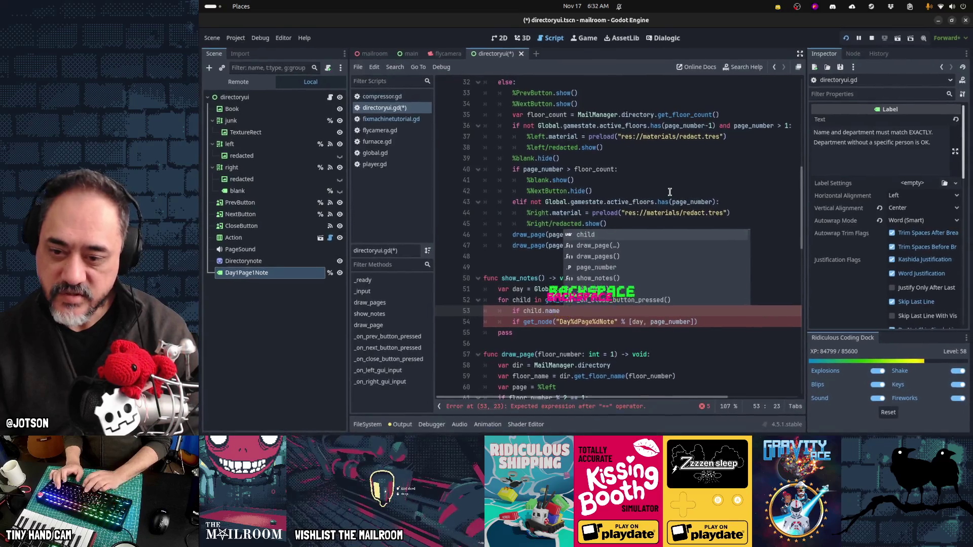
{"action": "type", "text": ".be"}
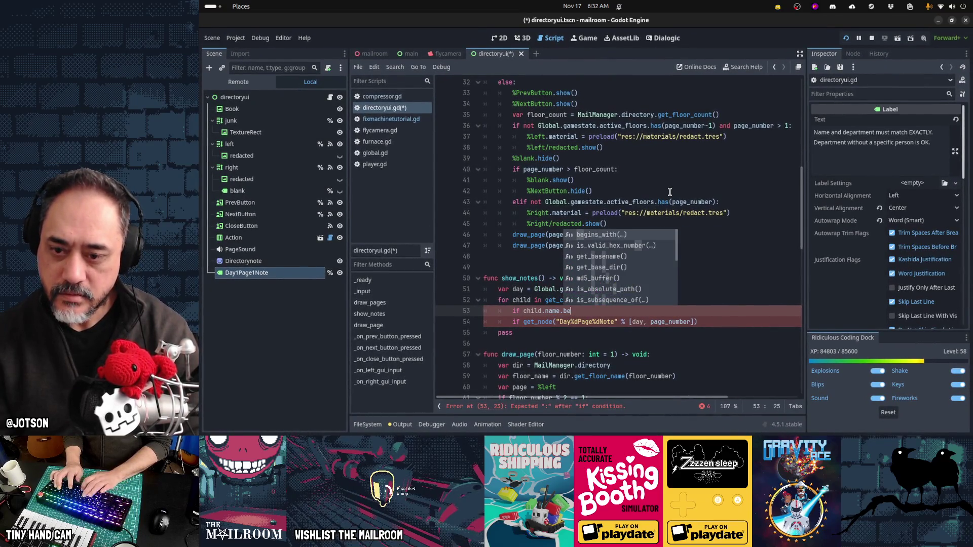
{"action": "key", "text": "Return"}
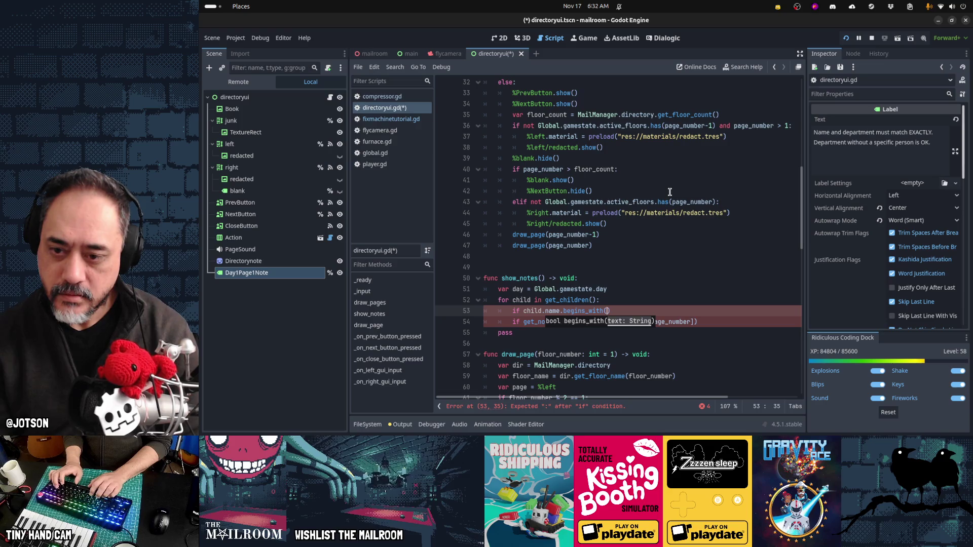
- Assign the Day%dPage%dNote expression to var note_name and finish begins_with(note_name):
{"action": "key", "text": "ctrl+shift+Return"}
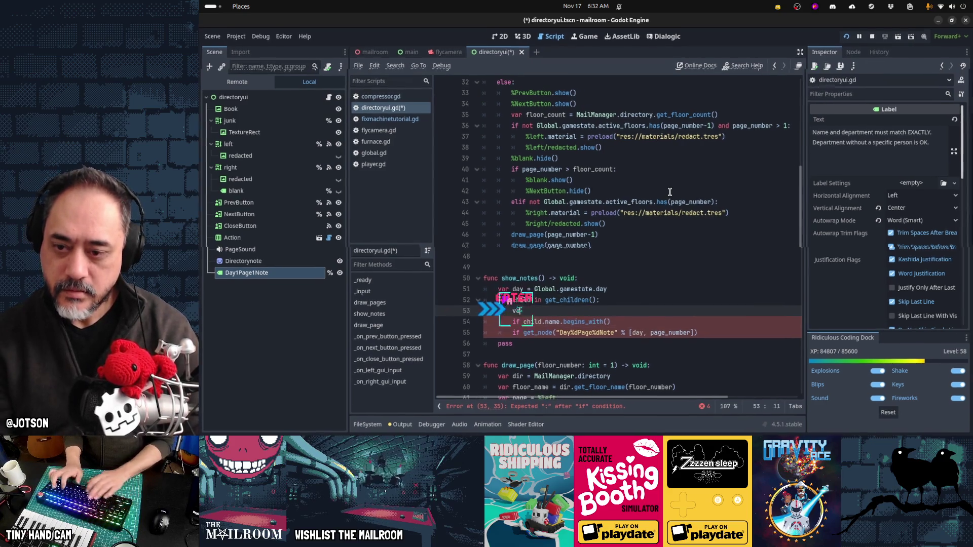
{"action": "type", "text": "var note_name ="}
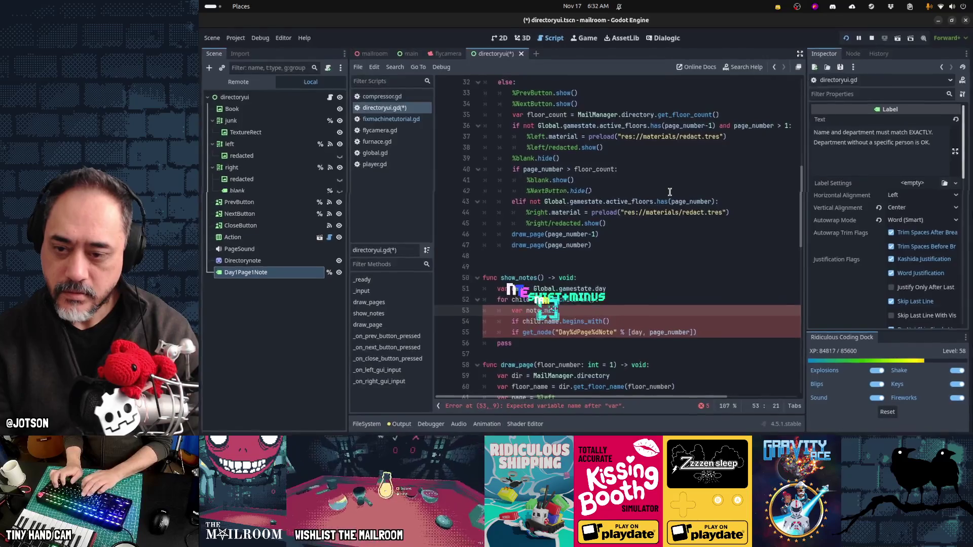
{"action": "key", "text": "Down"}
{"action": "key", "text": "Down"}
{"action": "key", "text": "ctrl+Left"}
{"action": "key", "text": "ctrl+Left"}
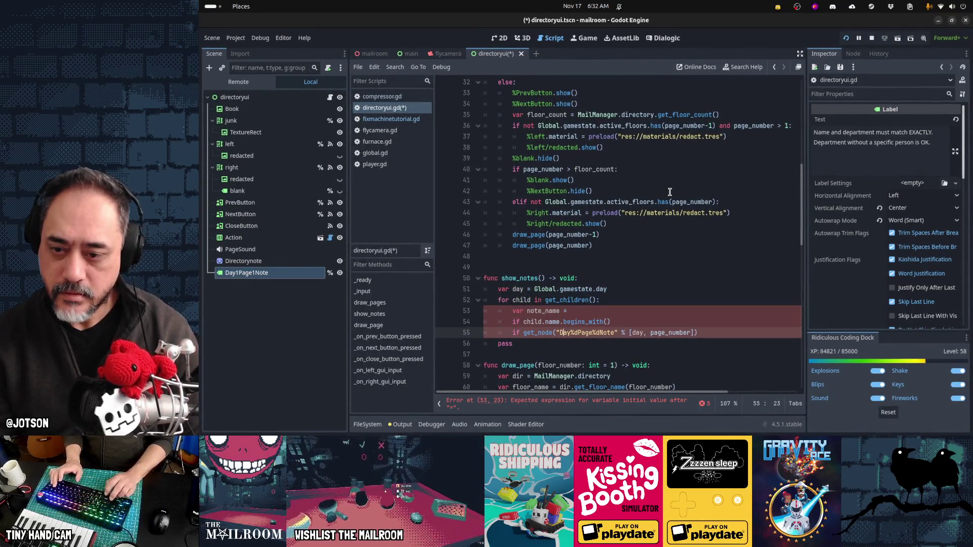
{"action": "key", "text": "shift+End"}
{"action": "key", "text": "ctrl+x"}
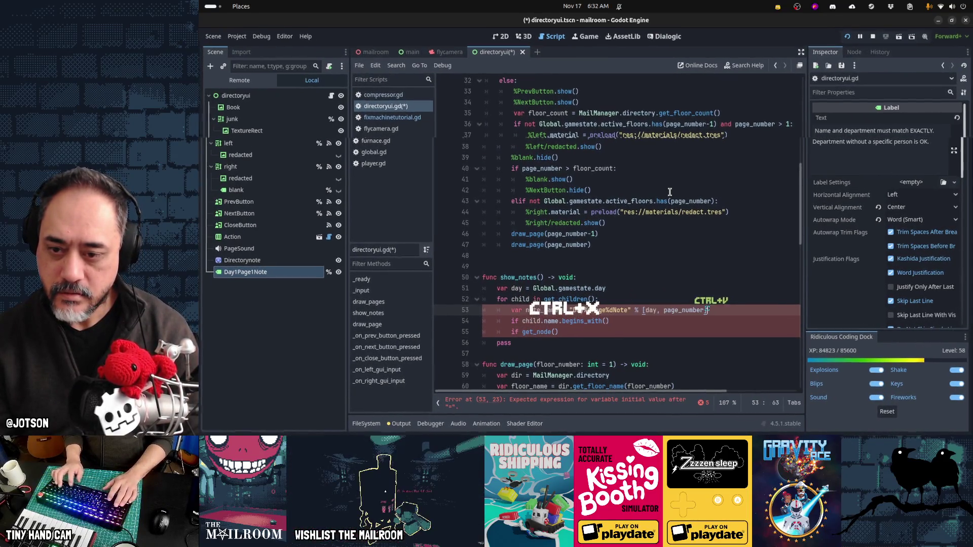
{"action": "key", "text": "Up"}
{"action": "key", "text": "Up"}
{"action": "key", "text": "End"}
{"action": "key", "text": "ctrl+v"}
{"action": "key", "text": "Down"}
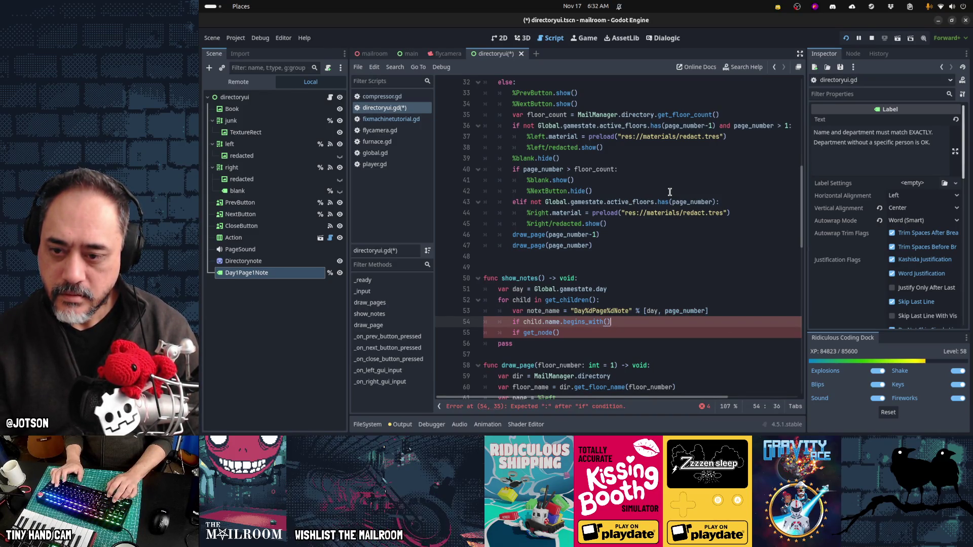
{"action": "type", "text": "note_name)"}
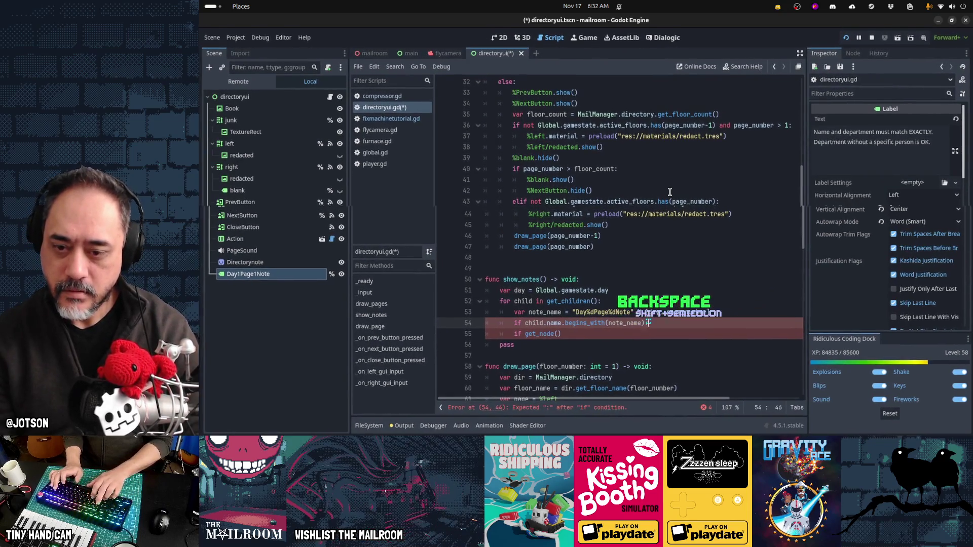
{"action": "type", "text": ":"}
{"action": "key", "text": "Home"}
{"action": "key", "text": "Home"}
{"action": "scroll", "coordinate": [670, 192], "scroll_direction": "down", "scroll_amount": 1}
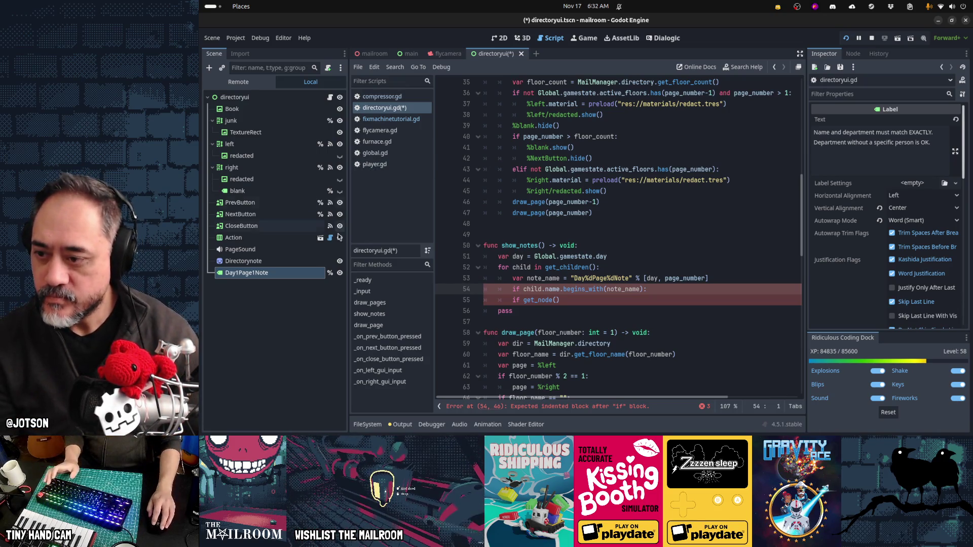
- Rename the Day1Page1Note node to Note_Day1Page1 in the Scene dock
{"action": "left_click", "coordinate": [298, 274]}
{"action": "left_click", "coordinate": [298, 276]}
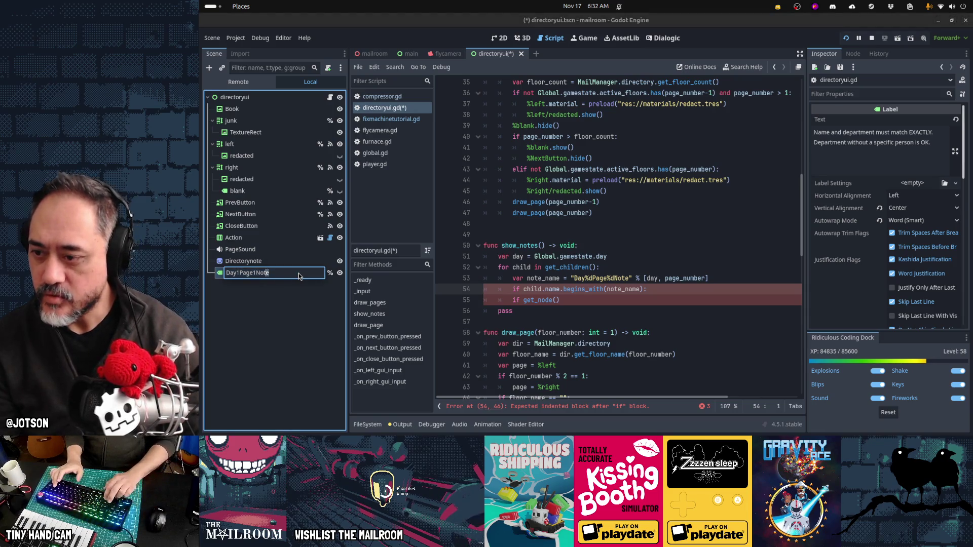
{"action": "key", "text": "Home"}
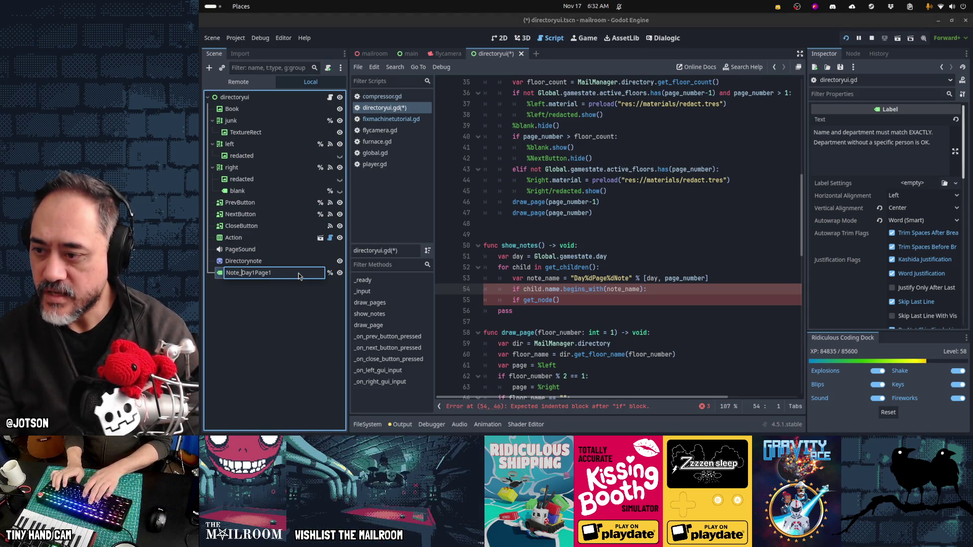
{"action": "key", "text": "Return"}
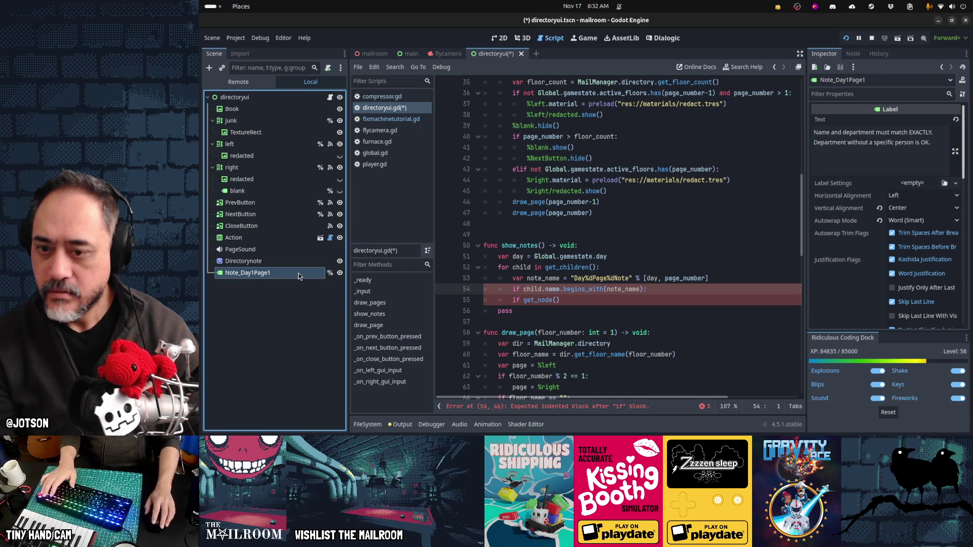
- Change the begins_with argument to "Note_" and cut the unfinished get_node line
{"action": "left_click", "coordinate": [607, 278]}
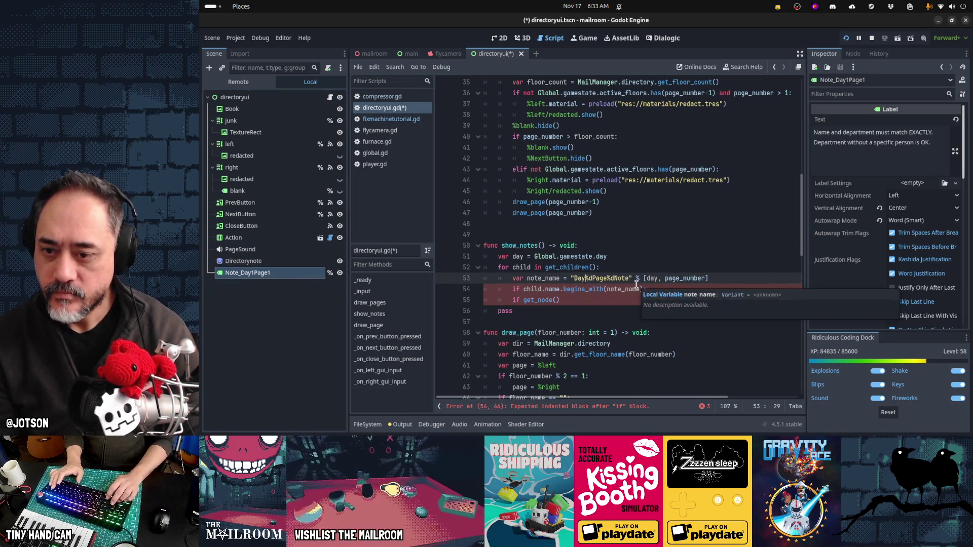
{"action": "key", "text": "Down"}
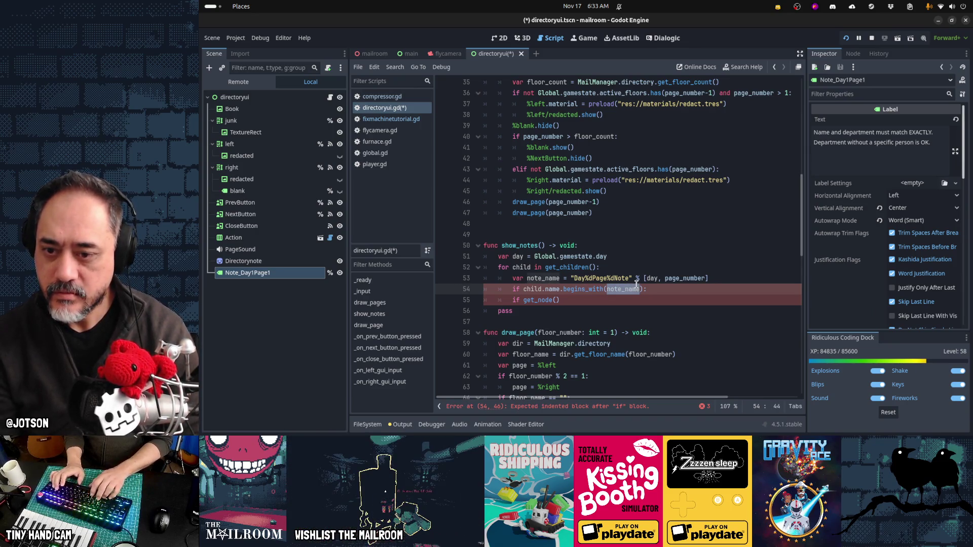
{"action": "key", "text": "BackSpace"}
{"action": "type", "text": "\"Note_"}
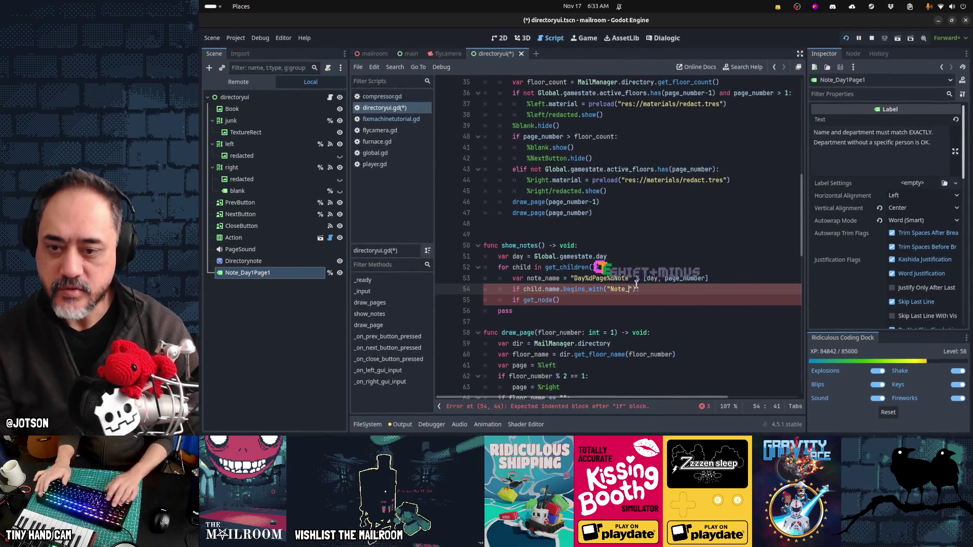
{"action": "key", "text": "Home"}
{"action": "key", "text": "Down"}
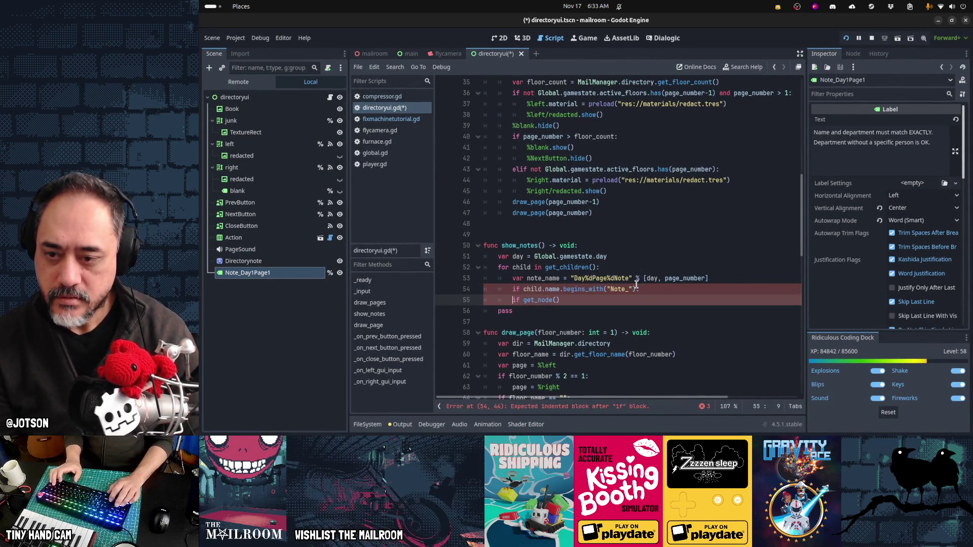
{"action": "key", "text": "ctrl+x"}
{"action": "key", "text": "Up"}
{"action": "key", "text": "Up"}
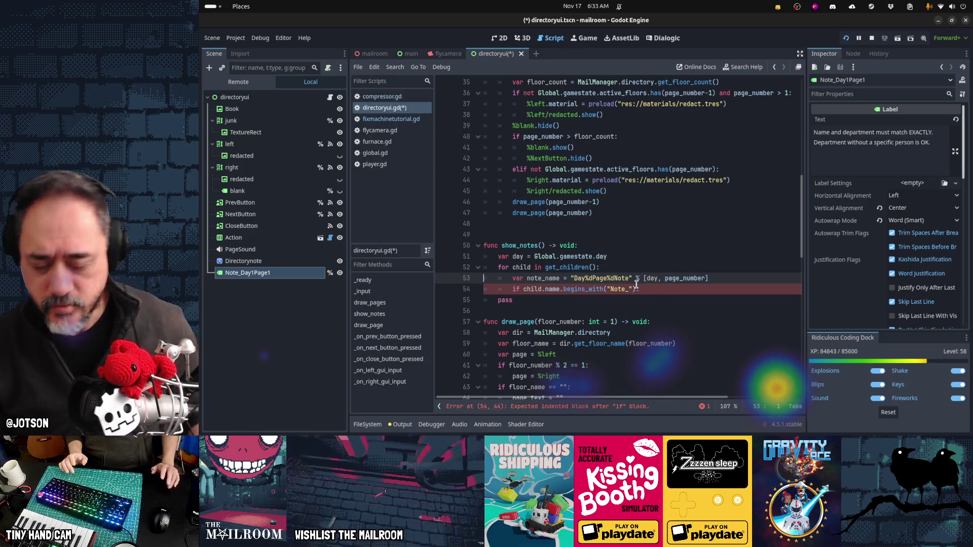
{"action": "key", "text": "Down"}
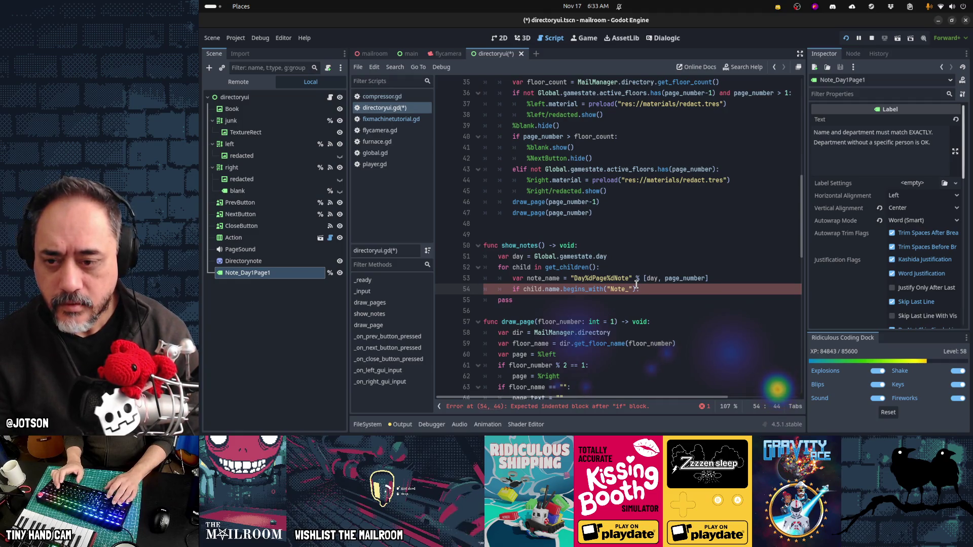
- Move the note_name assignment into an indented body under the begins_with("Note_") check
{"action": "key", "text": "ctrl+x"}
{"action": "key", "text": "Up"}
{"action": "key", "text": "ctrl+v"}
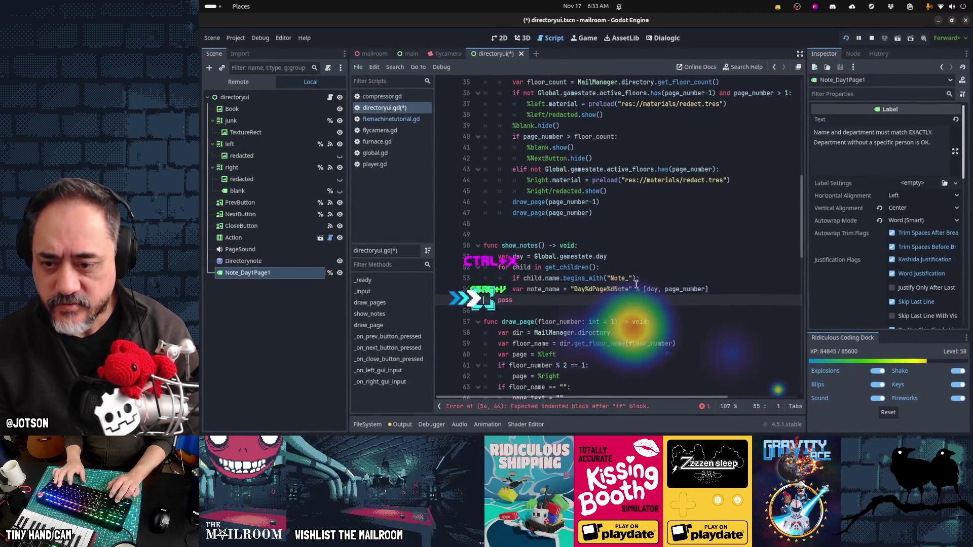
{"action": "key", "text": "Up"}
{"action": "key", "text": "Tab"}
{"action": "key", "text": "End"}
{"action": "key", "text": "Return"}
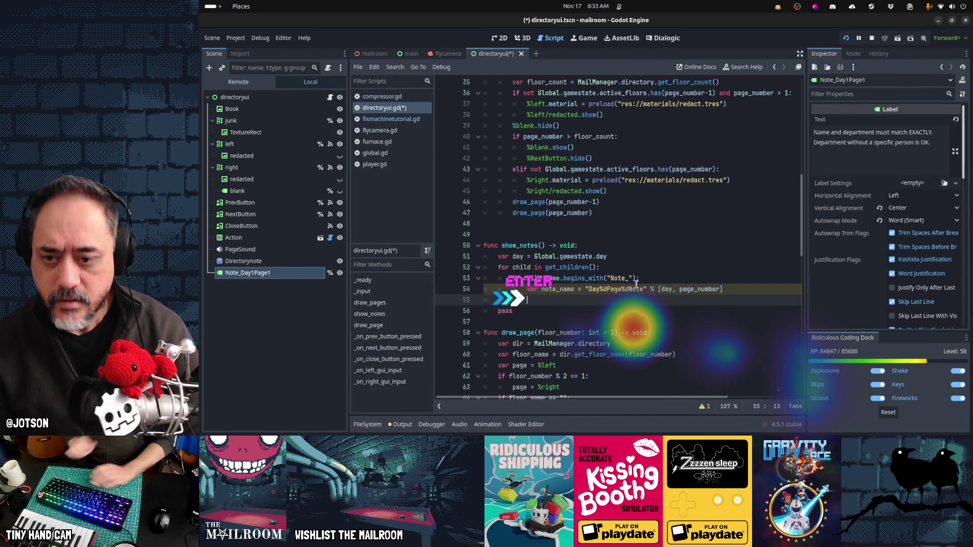
- Select the Note_Day1Page1 node and scroll down its Inspector properties
{"action": "key", "text": "Up"}
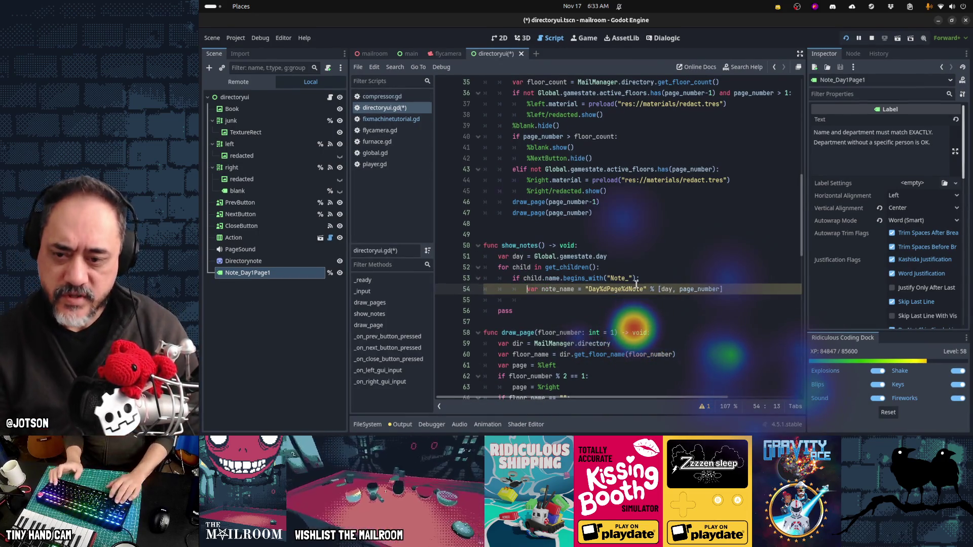
{"action": "key", "text": "ctrl+Right"}
{"action": "key", "text": "ctrl+Right"}
{"action": "key", "text": "ctrl+Right"}
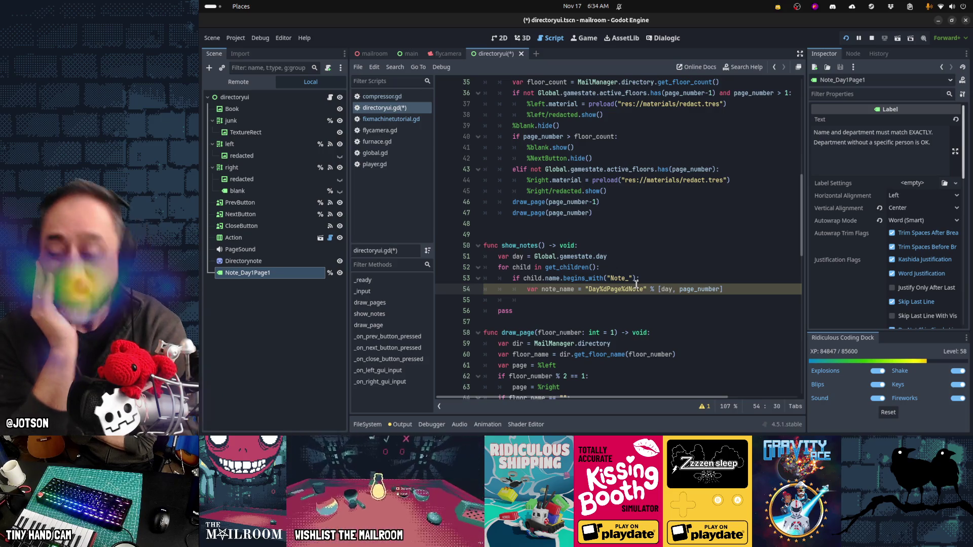
{"action": "left_click", "coordinate": [279, 272]}
{"action": "scroll", "coordinate": [879, 202], "scroll_direction": "down", "scroll_amount": 15}
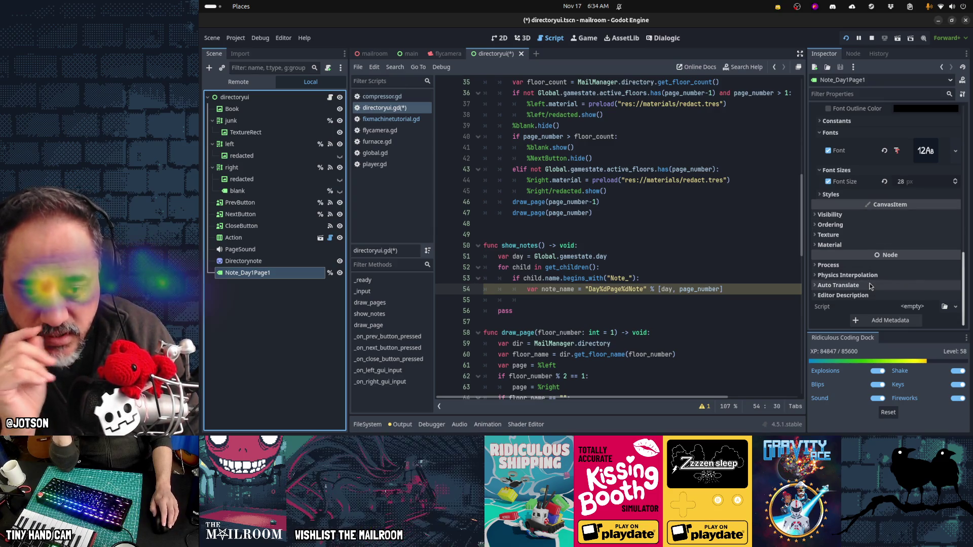
- Add integer 'day' metadata to Note_Day1Page1 with value 1
{"action": "left_click", "coordinate": [887, 320]}
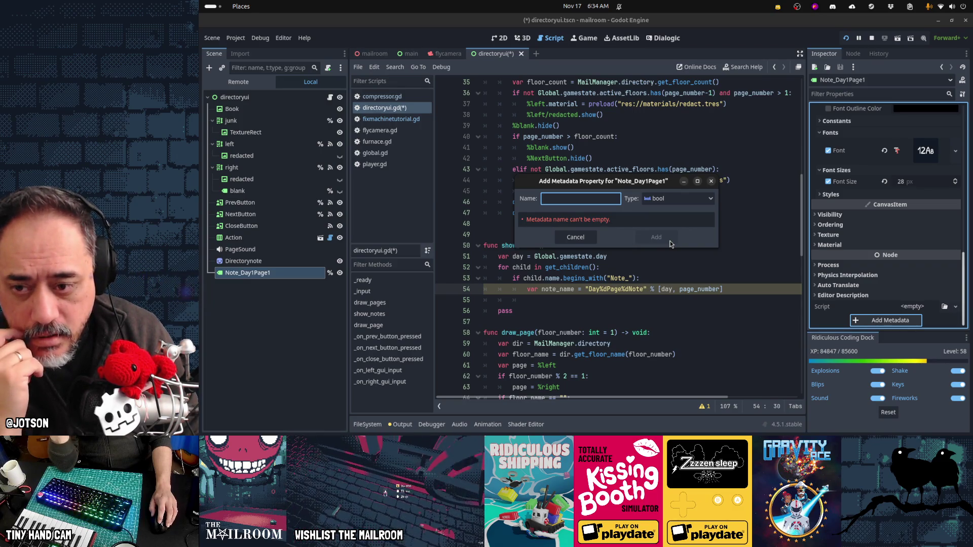
{"action": "type", "text": "day"}
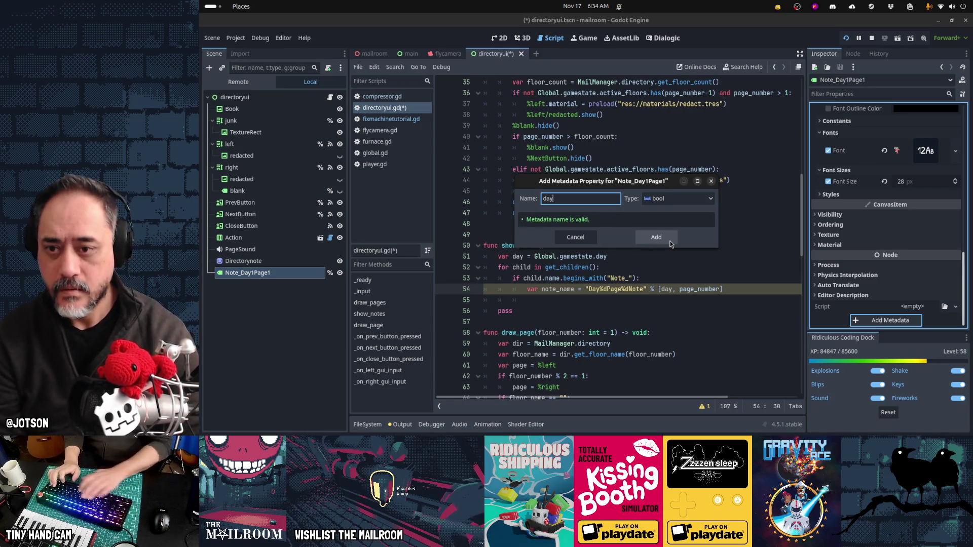
{"action": "left_click", "coordinate": [657, 198]}
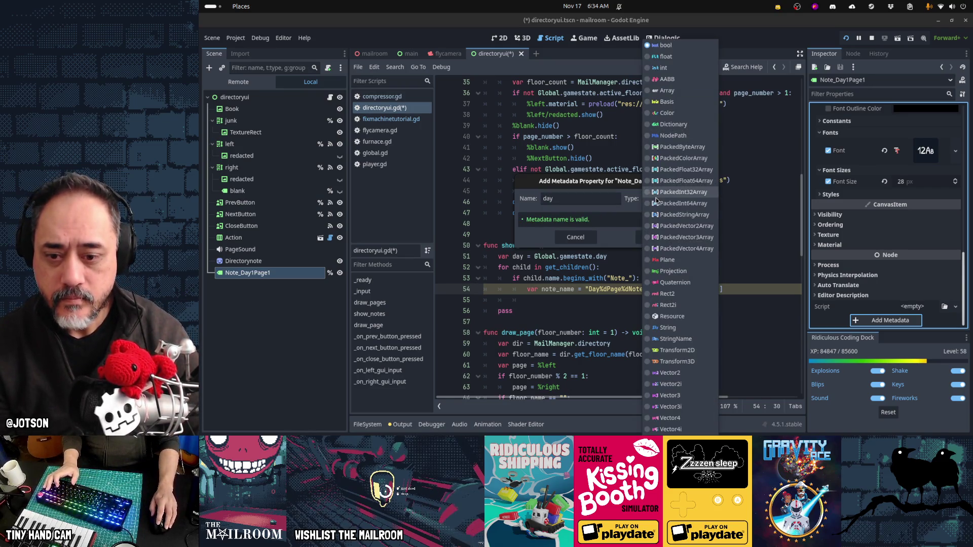
{"action": "left_click", "coordinate": [670, 69]}
{"action": "left_click", "coordinate": [657, 237]}
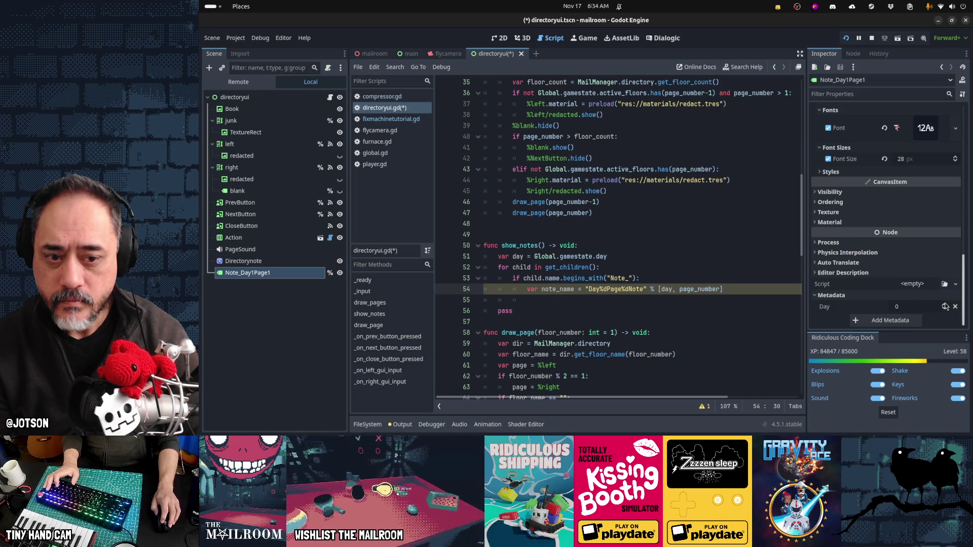
{"action": "left_click", "coordinate": [911, 306]}
{"action": "type", "text": "1"}
{"action": "key", "text": "Return"}
- Add 'page' metadata to the note with value 1
{"action": "left_click", "coordinate": [907, 320]}
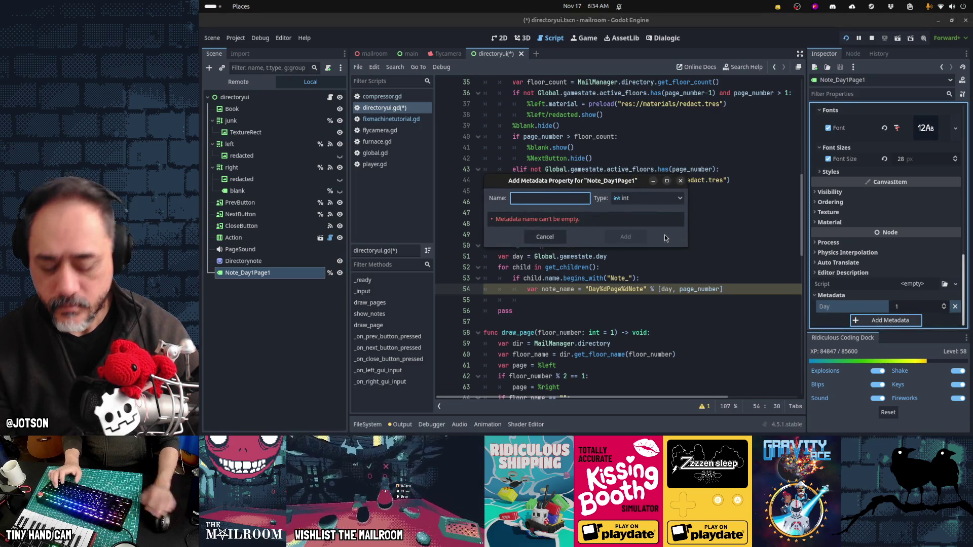
{"action": "type", "text": "page"}
{"action": "key", "text": "Tab"}
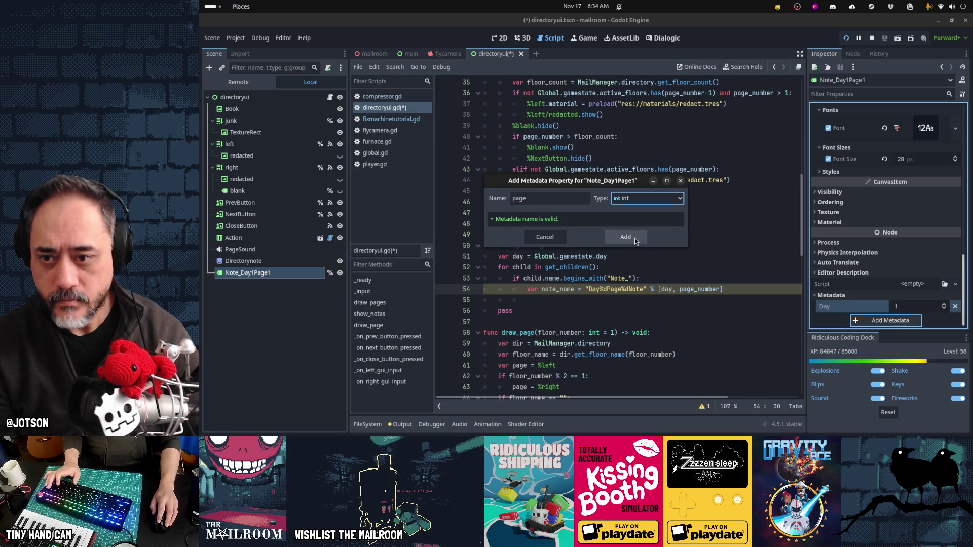
{"action": "left_click", "coordinate": [634, 238]}
{"action": "left_click", "coordinate": [943, 319]}
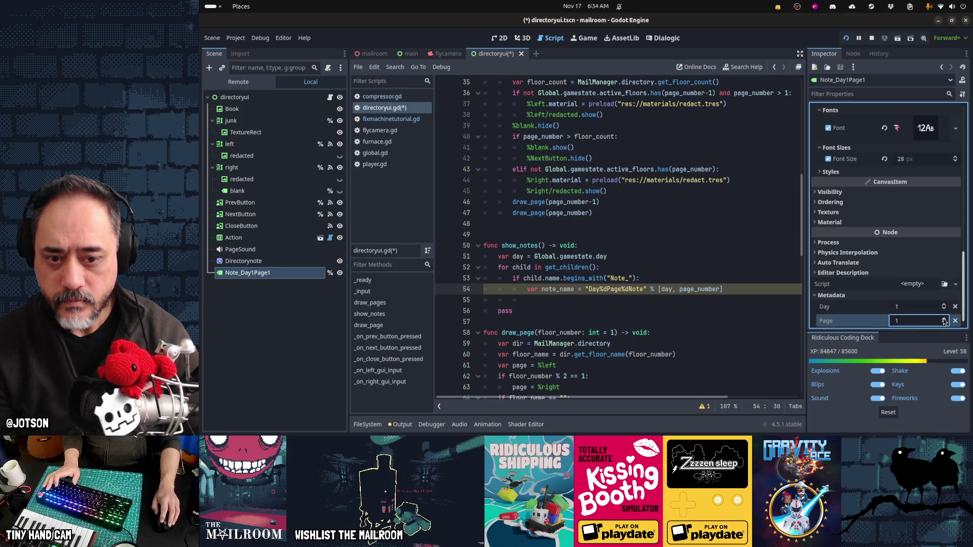
{"action": "scroll", "coordinate": [877, 310], "scroll_direction": "down", "scroll_amount": 1}
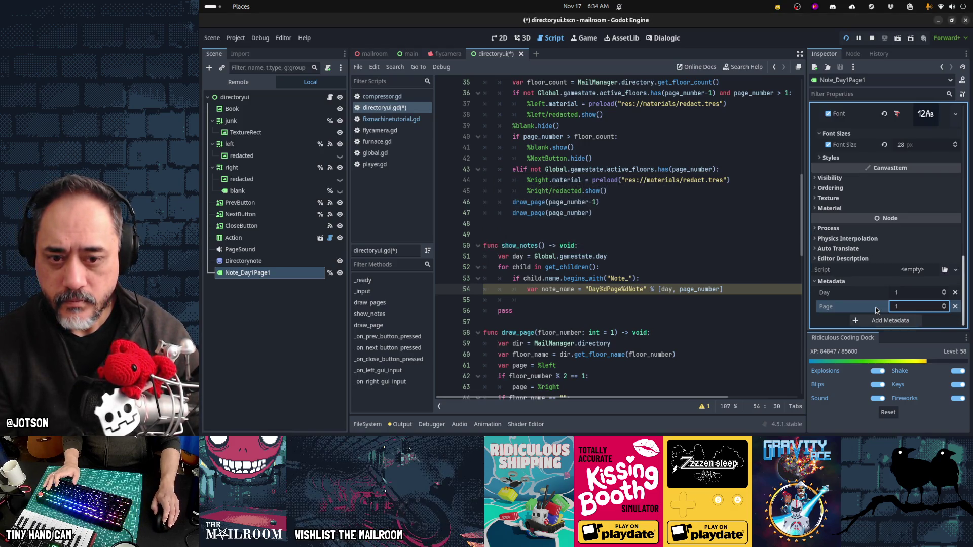
- Delete the note_name line from show_notes
{"action": "left_click", "coordinate": [619, 288]}
{"action": "key", "text": "shift+Home"}
{"action": "key", "text": "BackSpace"}
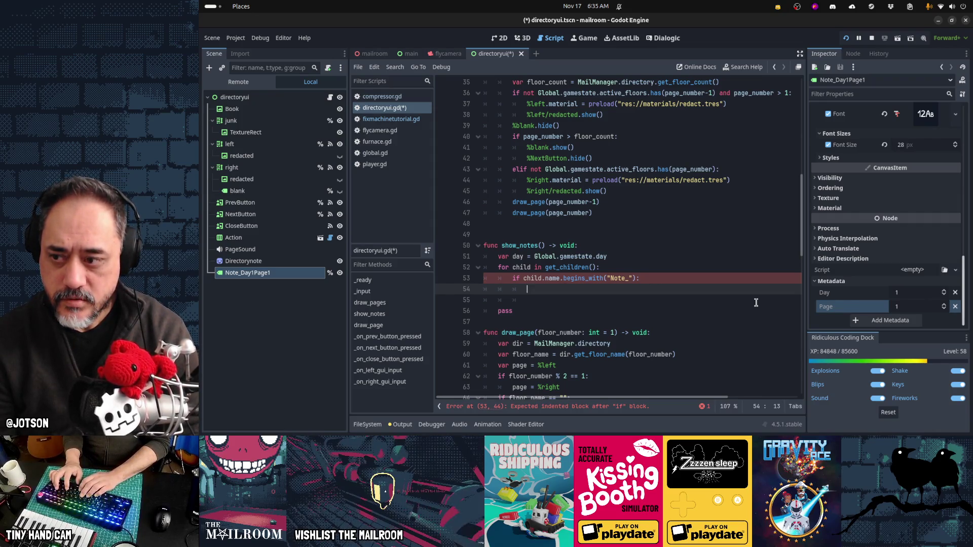
- Show each child whose day and page metadata match day and page_number, otherwise hide it
{"action": "type", "text": "if child."}
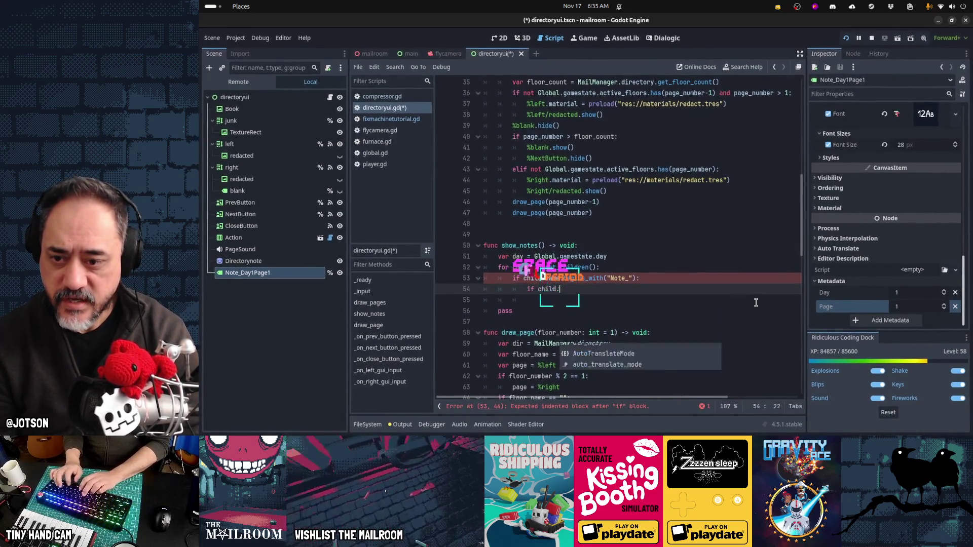
{"action": "type", "text": "get_meta("}
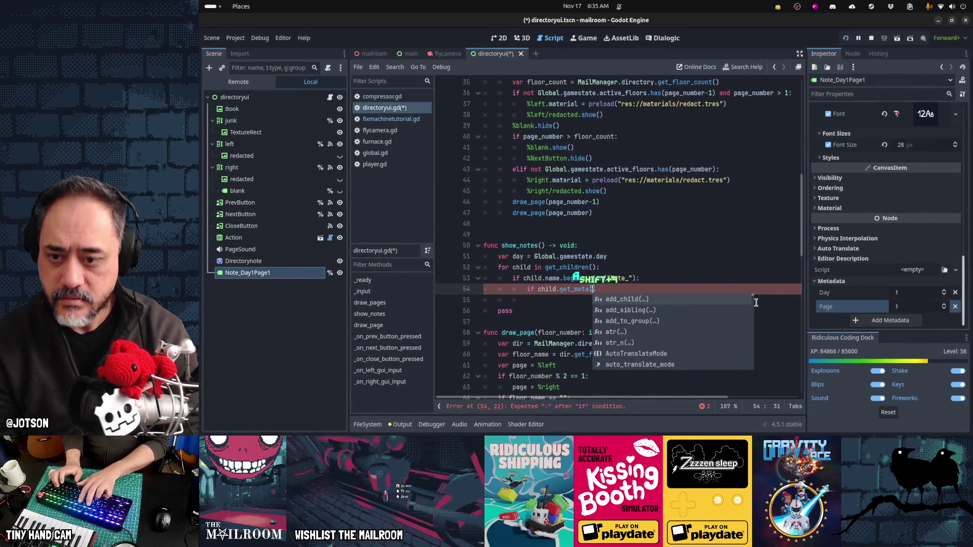
{"action": "type", "text": "\"day\") =="}
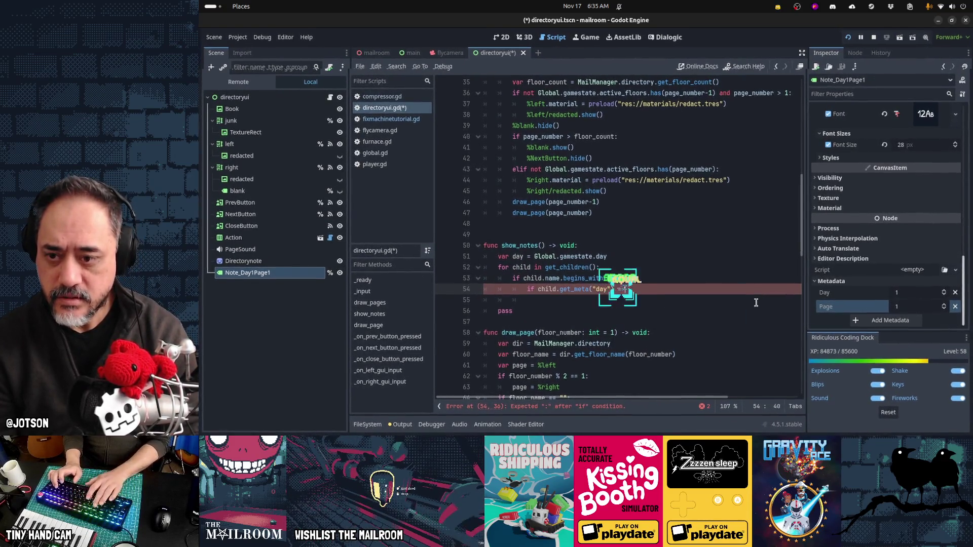
{"action": "type", "text": " day and child.ge"}
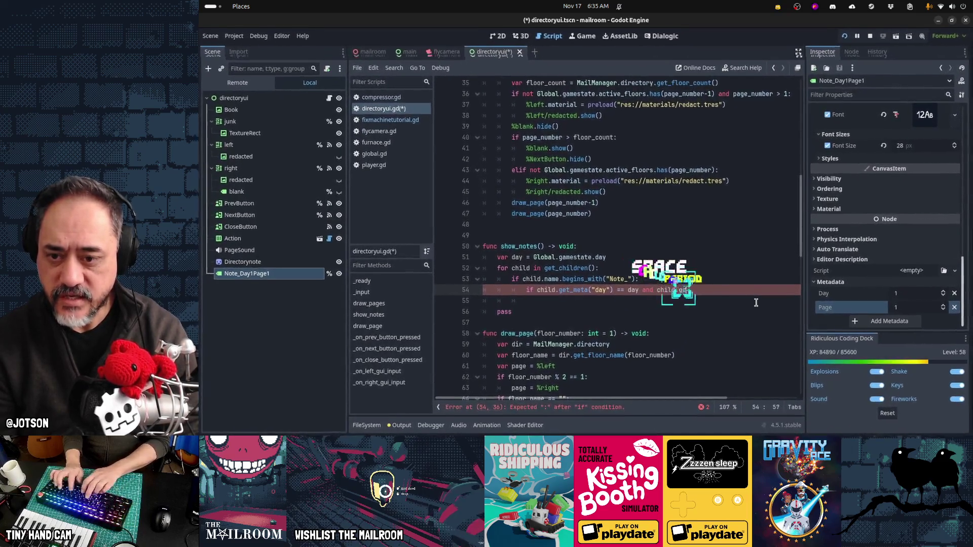
{"action": "type", "text": "t_meta(\"page\")"}
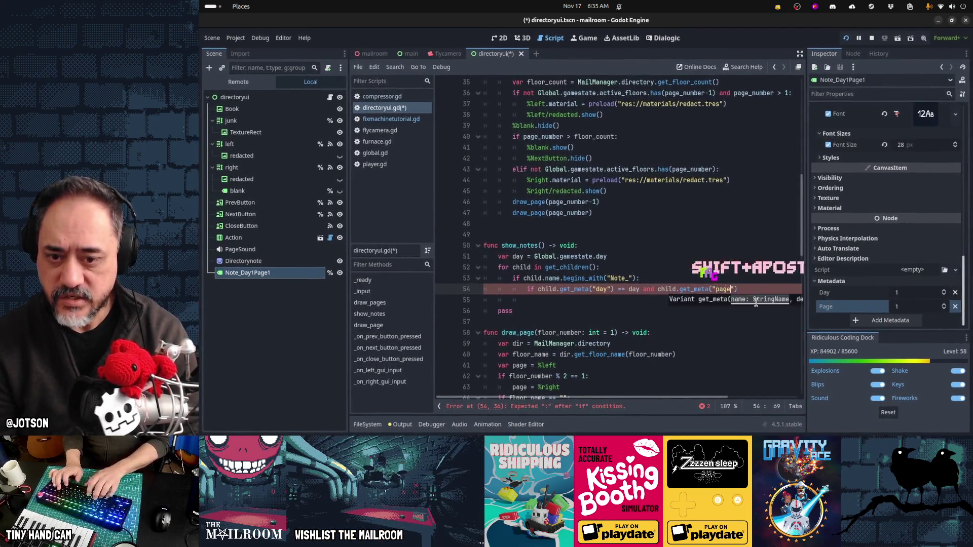
{"action": "type", "text": " == page_num"}
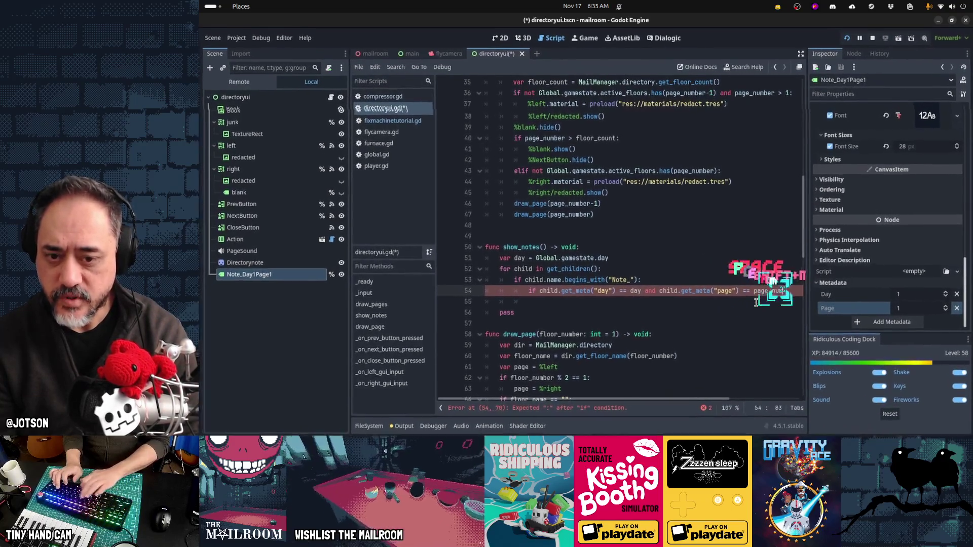
{"action": "type", "text": "ber:"}
{"action": "key", "text": "Return"}
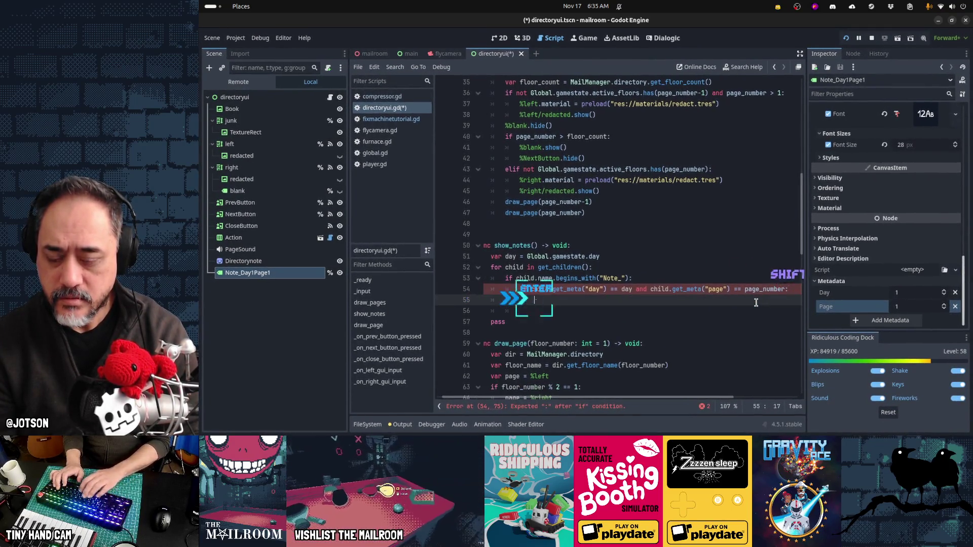
{"action": "type", "text": "child.show()"}
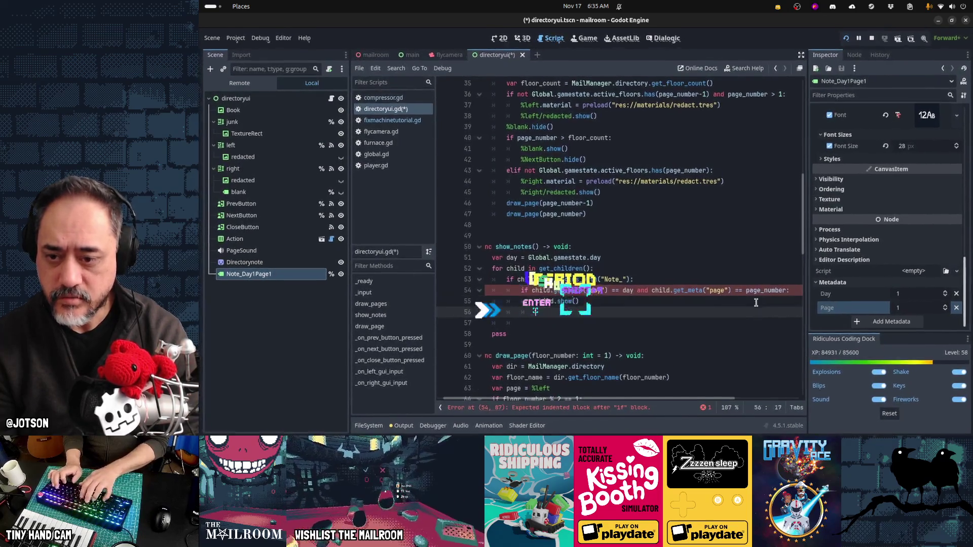
{"action": "key", "text": "Return"}
{"action": "key", "text": "BackSpace"}
{"action": "type", "text": "else:"}
{"action": "key", "text": "Return"}
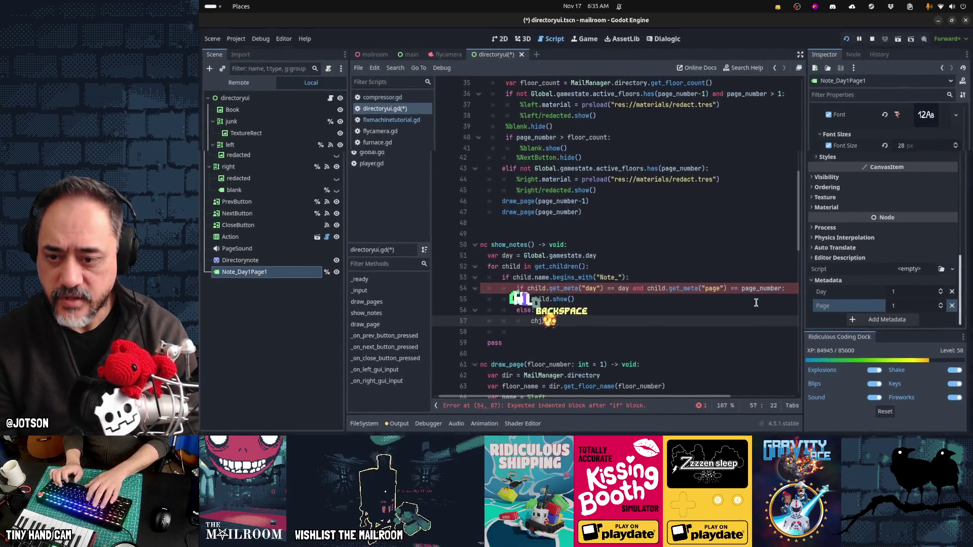
{"action": "type", "text": "child.hide()"}
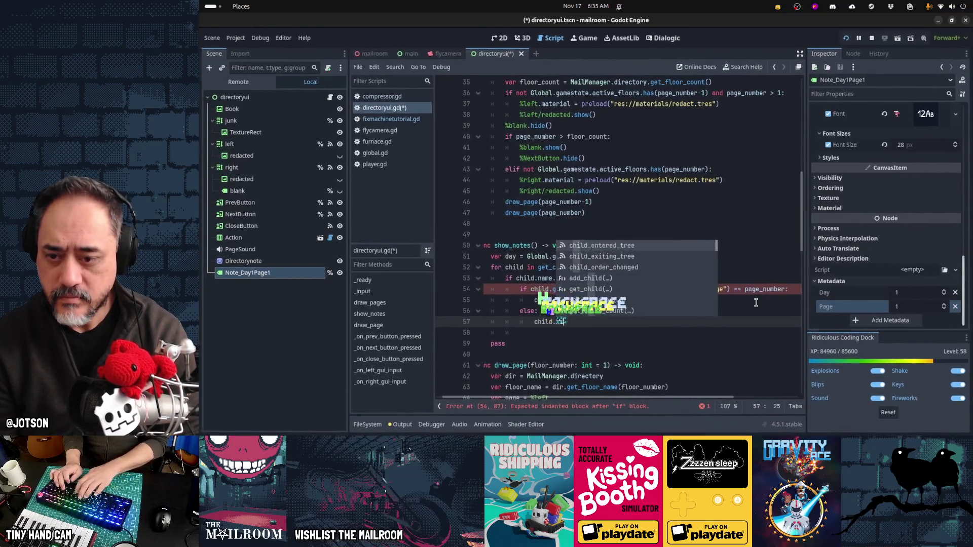
{"action": "key", "text": "Up"}
{"action": "key", "text": "Up"}
{"action": "key", "text": "Up"}
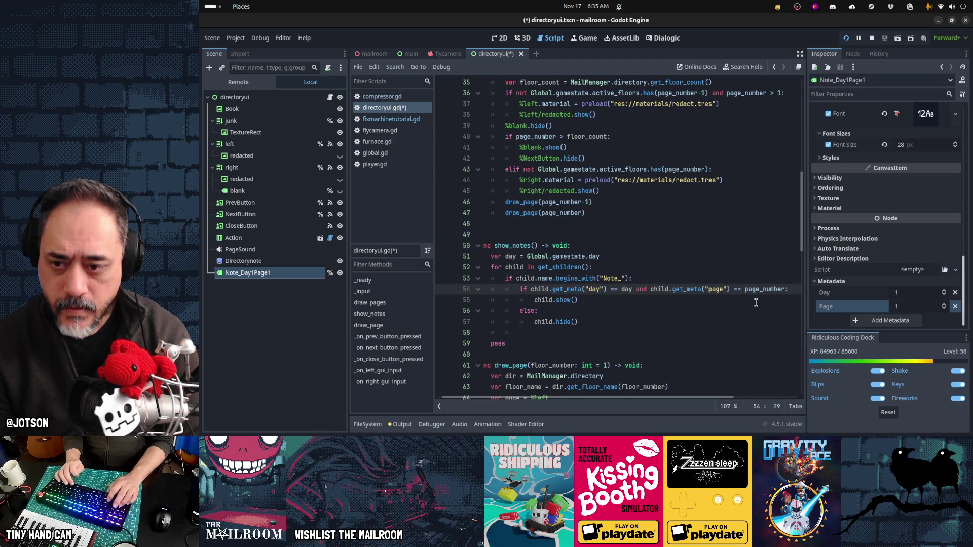
{"action": "key", "text": "Home"}
{"action": "key", "text": "Home"}
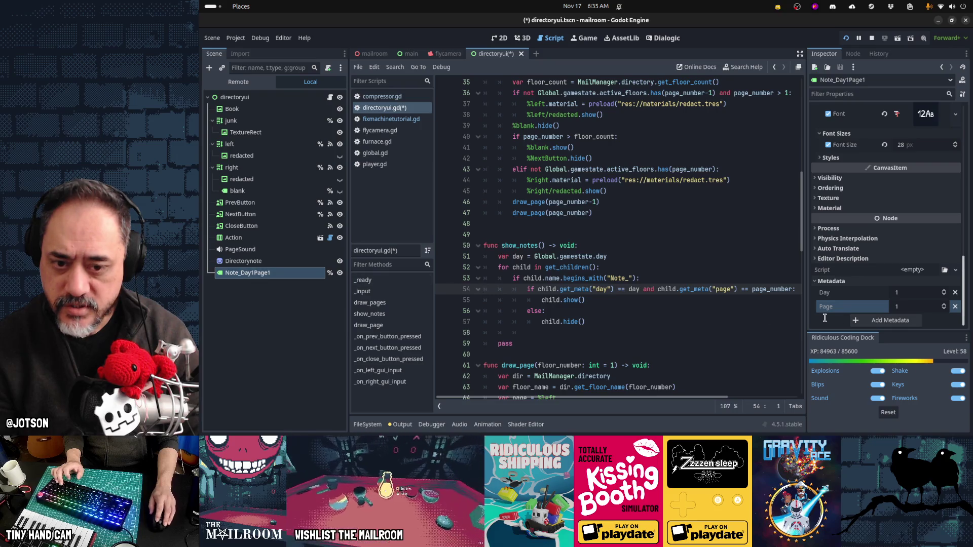
- Duplicate Note_Day1Page1, then delete the duplicated copy
{"action": "left_click", "coordinate": [300, 278]}
{"action": "key", "text": "ctrl+d"}
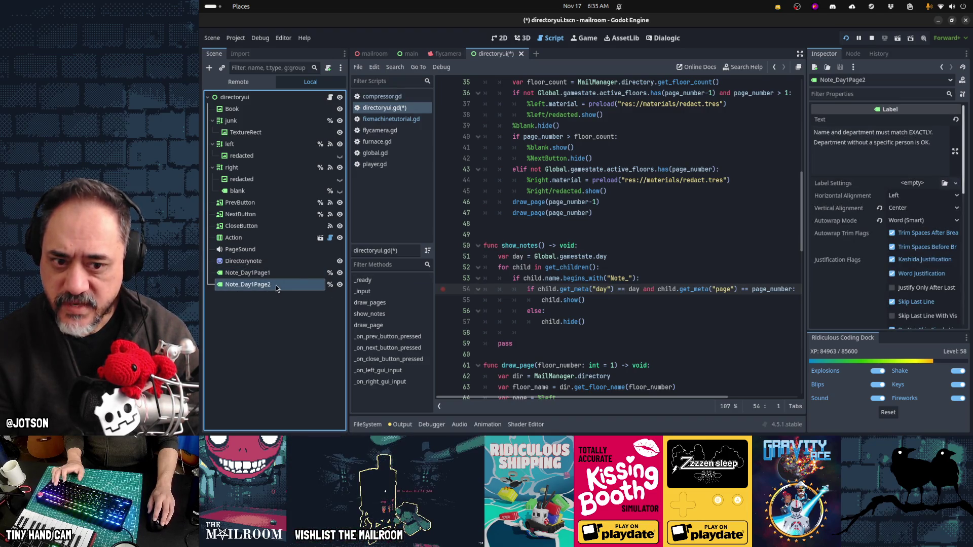
{"action": "scroll", "coordinate": [871, 297], "scroll_direction": "down", "scroll_amount": 10}
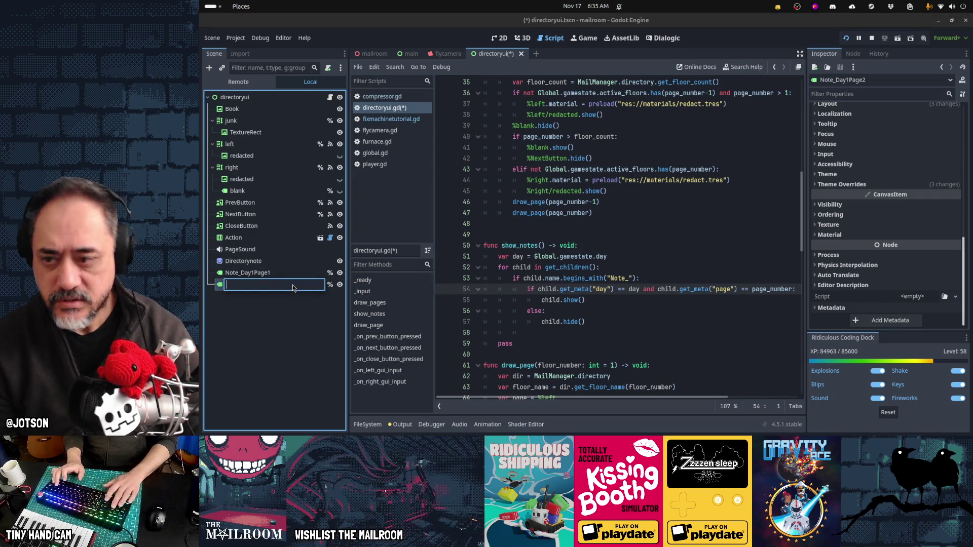
{"action": "key", "text": "Escape"}
{"action": "key", "text": "ctrl+z"}
{"action": "key", "text": "Delete"}
{"action": "key", "text": "Return"}
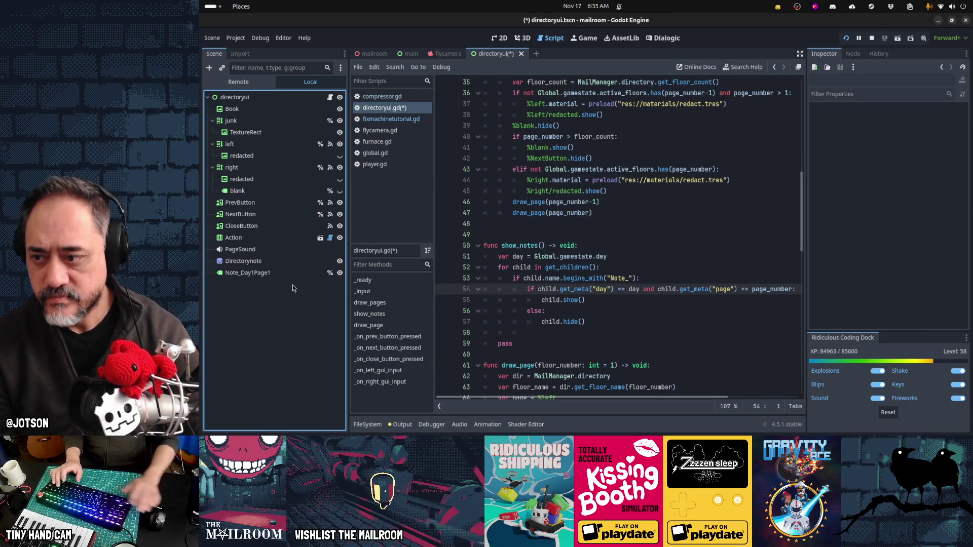
- Save the directory UI scene, stop the running game with F8, and relaunch it with F5
{"action": "left_click", "coordinate": [567, 290]}
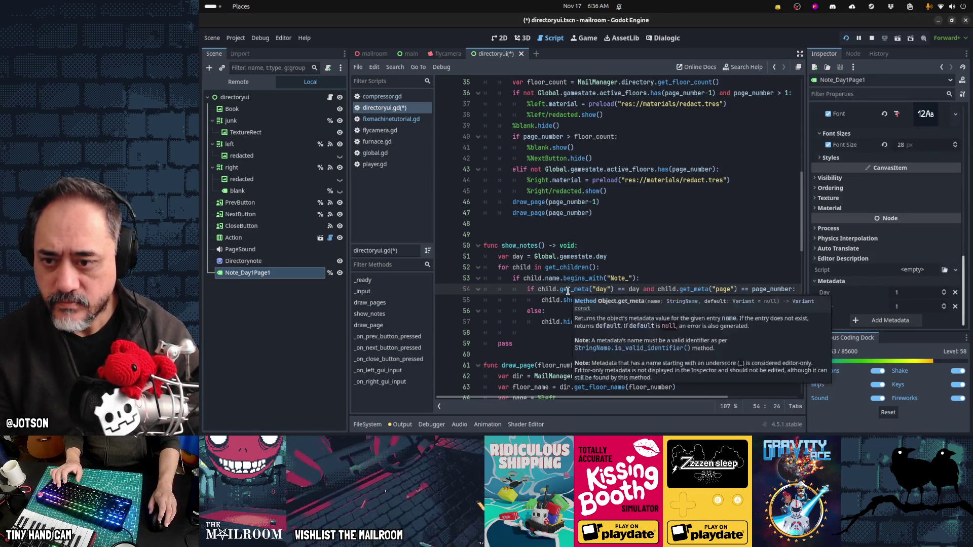
{"action": "scroll", "coordinate": [567, 290], "scroll_direction": "up", "scroll_amount": 10}
{"action": "key", "text": "ctrl+s"}
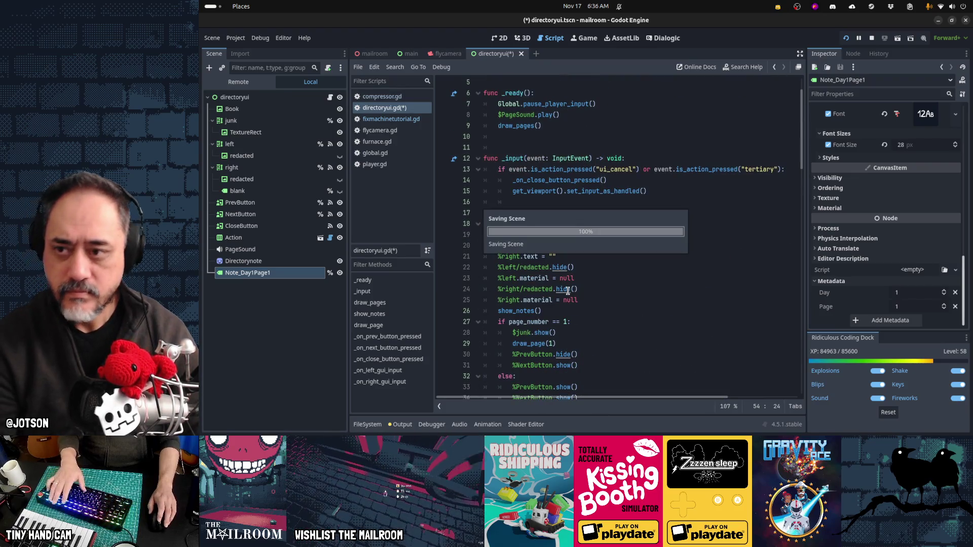
{"action": "key", "text": "F8"}
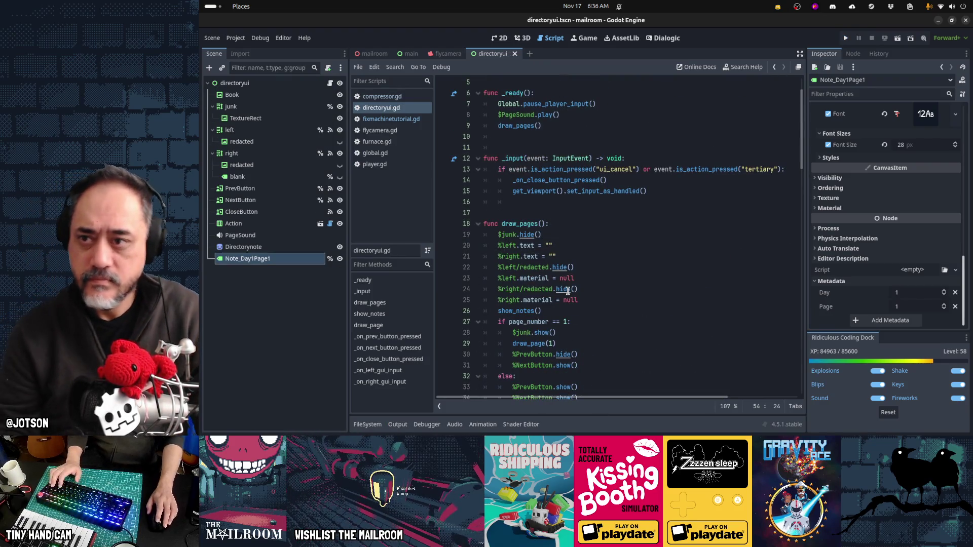
{"action": "left_click", "coordinate": [586, 276]}
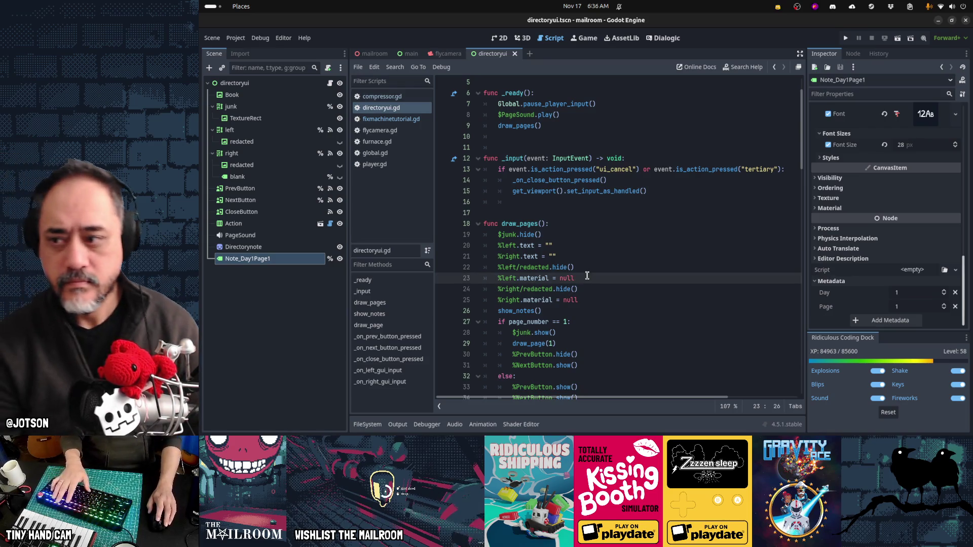
{"action": "key", "text": "F5"}
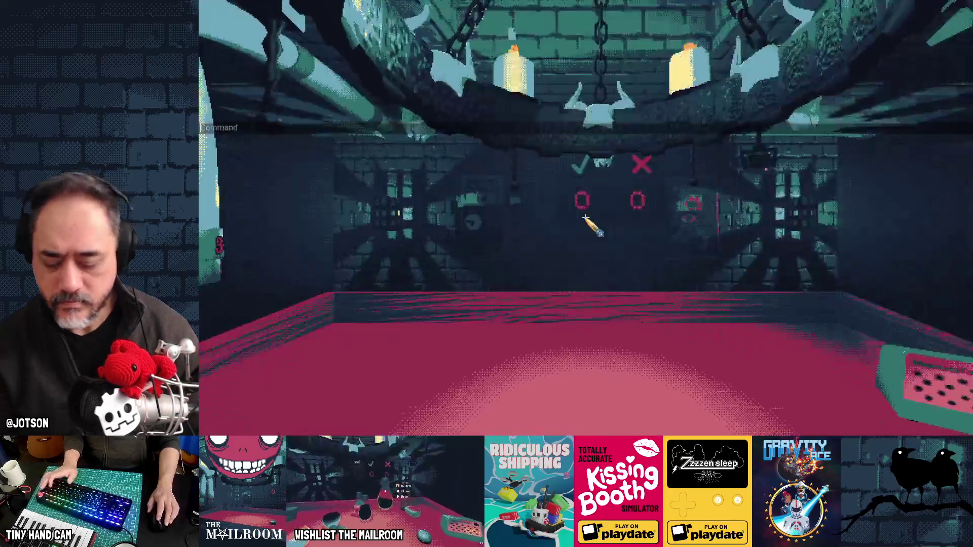
- Spawn the directory book with the 'add directory' console command and open it
{"action": "type", "text": "add directory"}
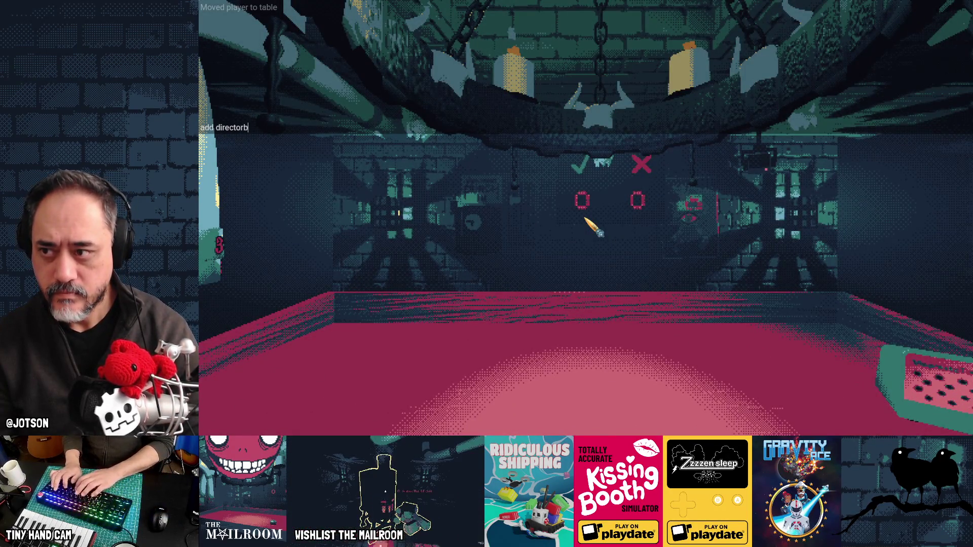
{"action": "key", "text": "Return"}
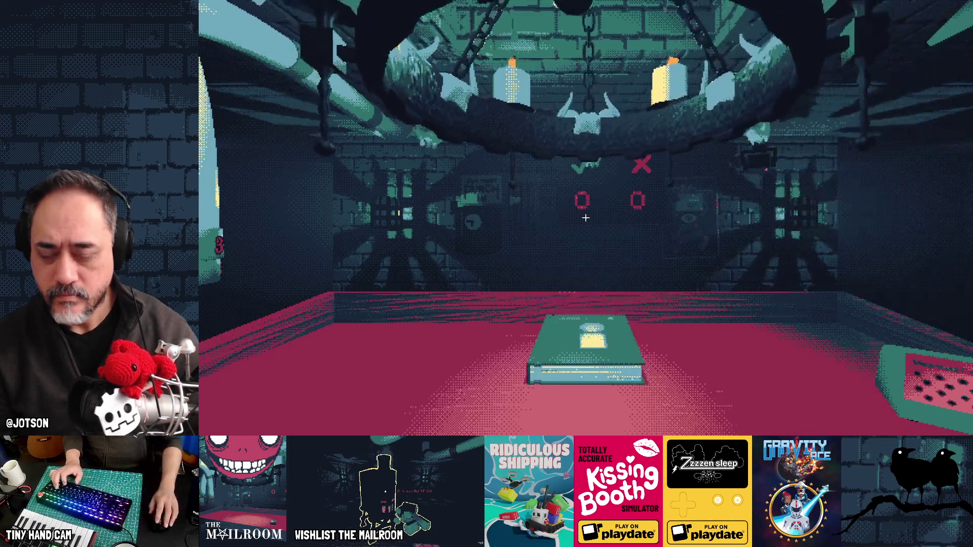
{"action": "key", "text": "e"}
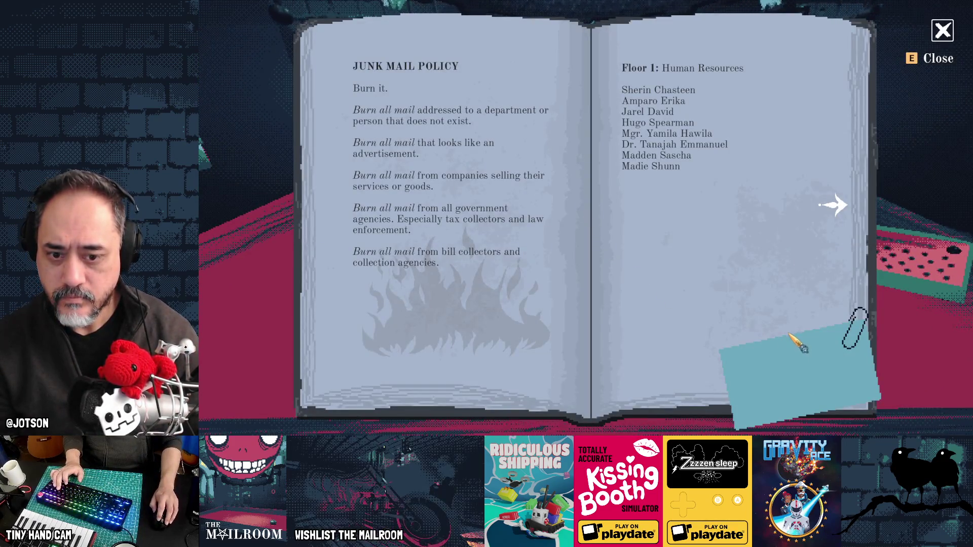
- Flip the directory between the Floor 1 and Floor 2 pages to check the note
{"action": "left_click", "coordinate": [768, 281]}
{"action": "left_click", "coordinate": [453, 283]}
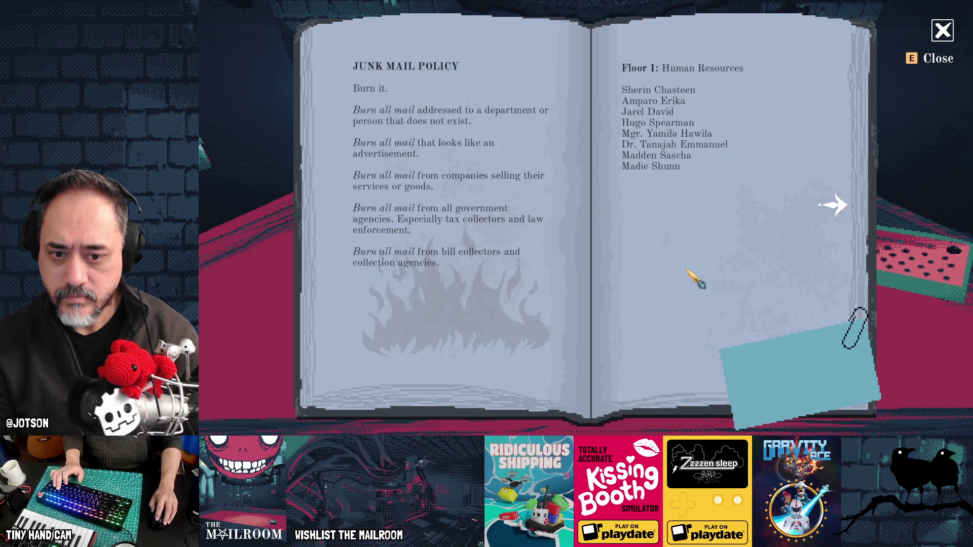
{"action": "left_click", "coordinate": [695, 278]}
{"action": "left_click", "coordinate": [482, 278]}
{"action": "left_click", "coordinate": [608, 272]}
{"action": "left_click", "coordinate": [731, 263]}
{"action": "left_click", "coordinate": [733, 265]}
{"action": "left_click", "coordinate": [504, 269]}
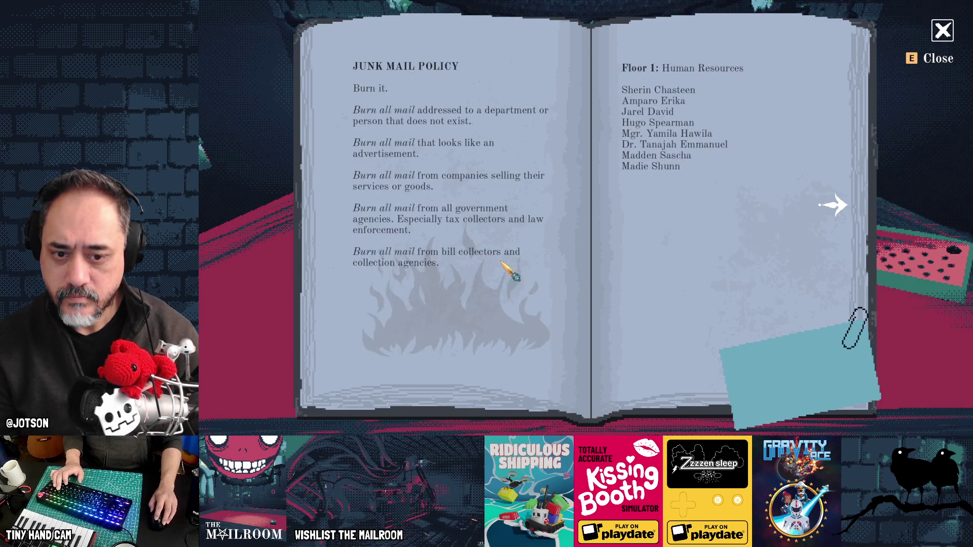
{"action": "left_click", "coordinate": [581, 267]}
{"action": "left_click", "coordinate": [638, 262]}
{"action": "key", "text": "alt+Tab"}
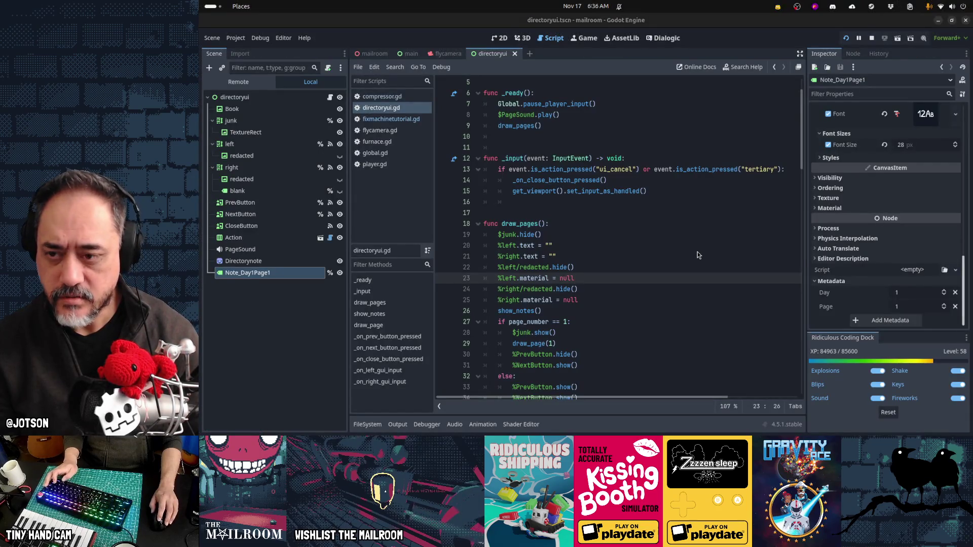
- Check the running game's book again, then switch to Aseprite showing directorynote.png
{"action": "key", "text": "alt+Tab"}
{"action": "key", "text": "alt+Tab"}
{"action": "key", "text": "alt+Tab"}
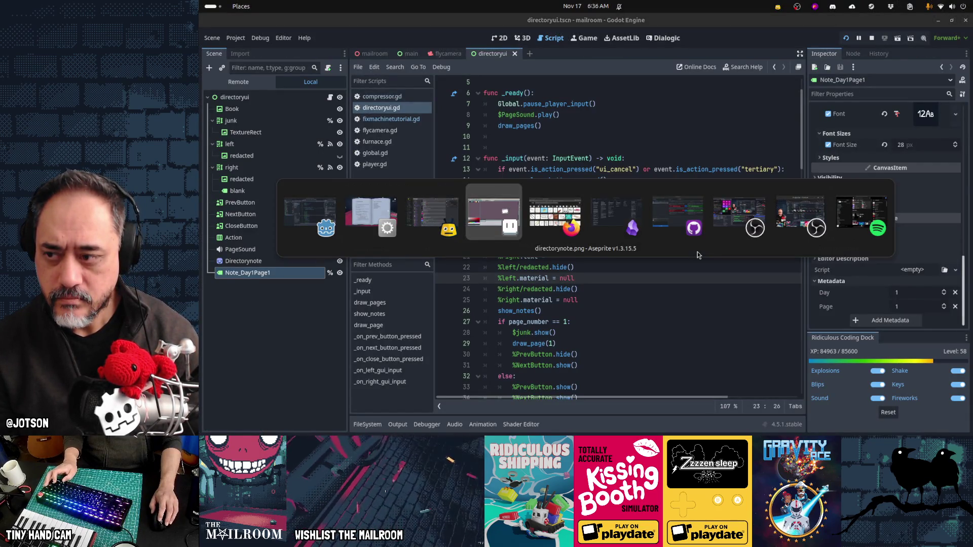
{"action": "key", "text": "Escape"}
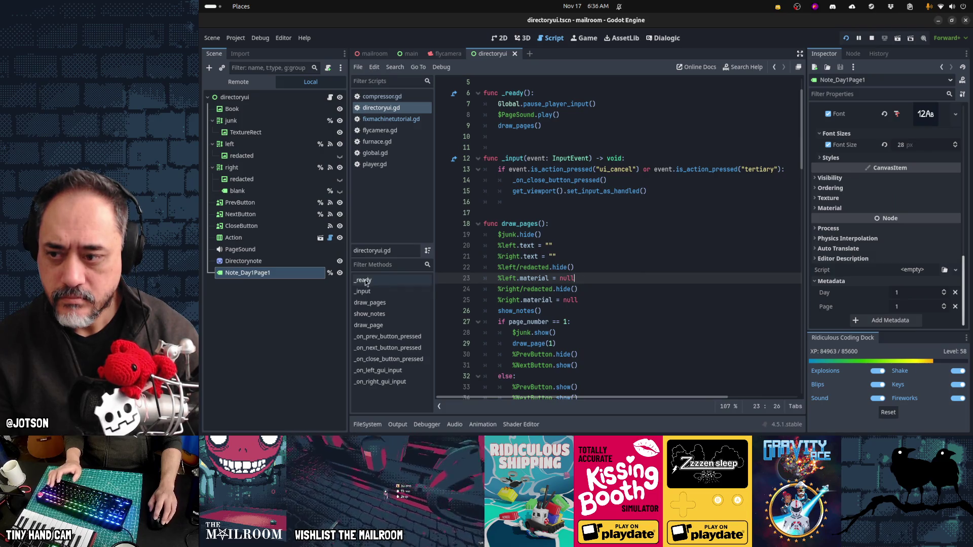
{"action": "key", "text": "alt+Tab"}
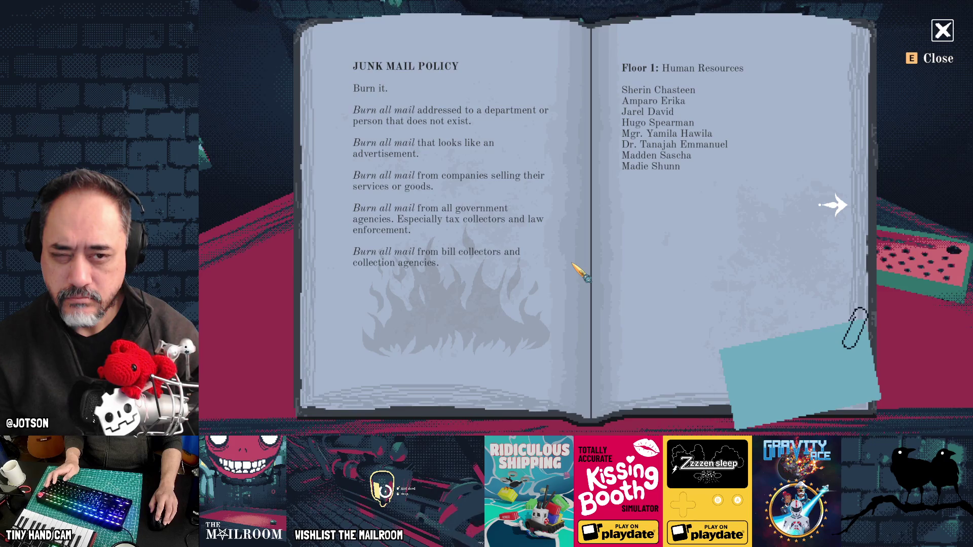
{"action": "key", "text": "alt+Tab"}
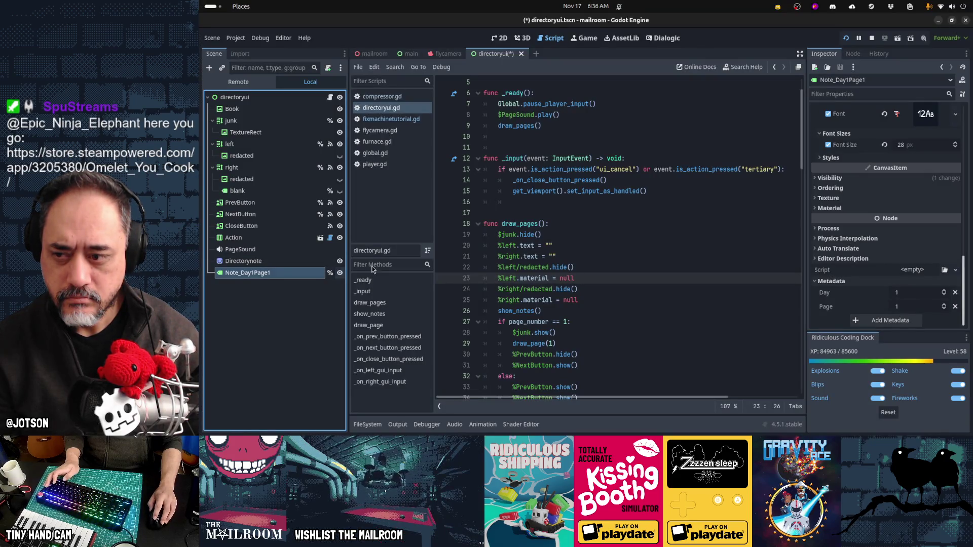
{"action": "key", "text": "alt+Tab"}
{"action": "key", "text": "alt+Tab"}
{"action": "key", "text": "alt+Tab"}
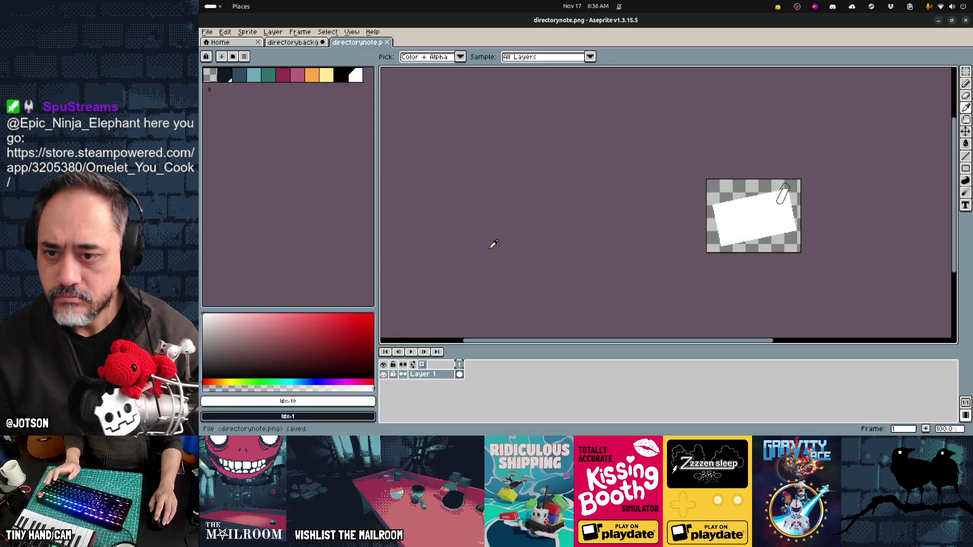
- Export directorybackground as a Horizontal Strip sprite sheet from Aseprite
{"action": "left_click", "coordinate": [294, 42]}
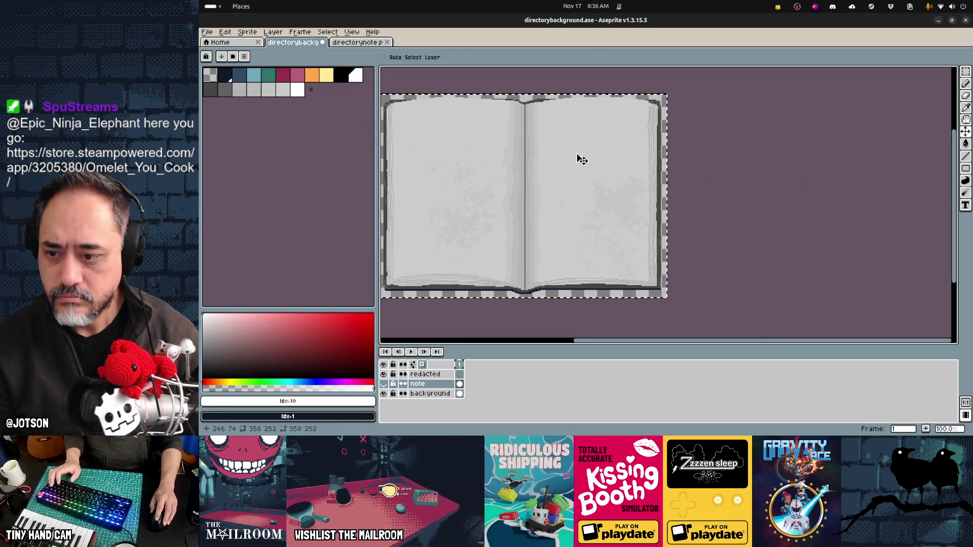
{"action": "key", "text": "ctrl+e"}
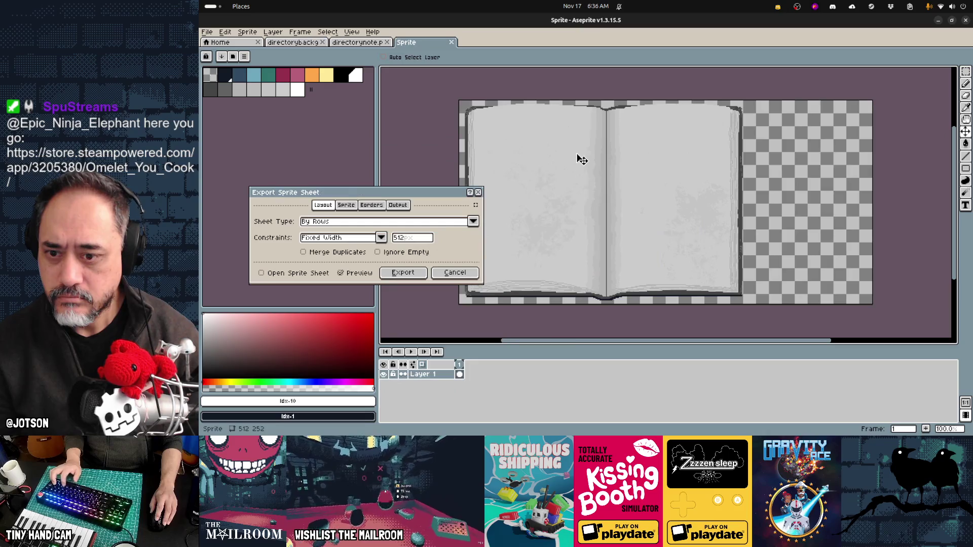
{"action": "left_click", "coordinate": [362, 222]}
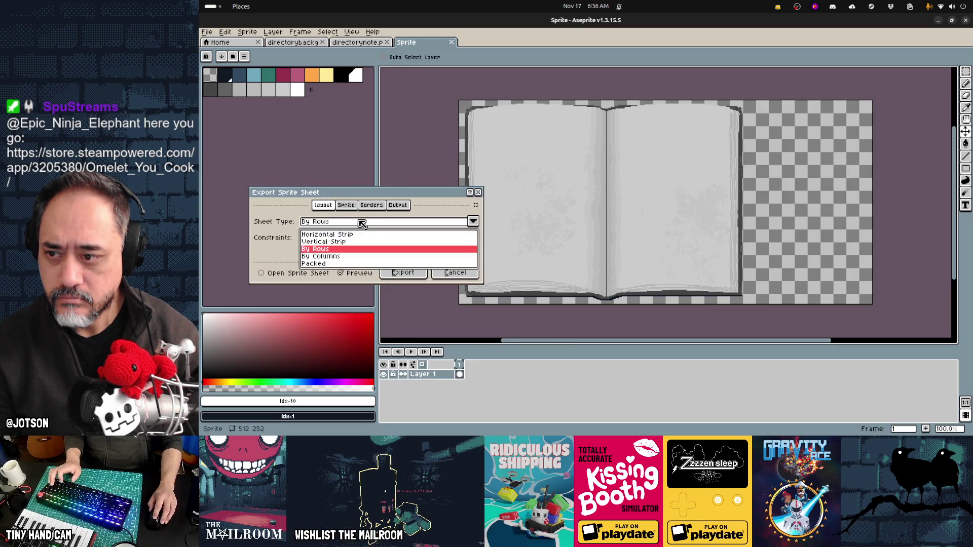
{"action": "left_click", "coordinate": [363, 235]}
{"action": "left_click", "coordinate": [402, 273]}
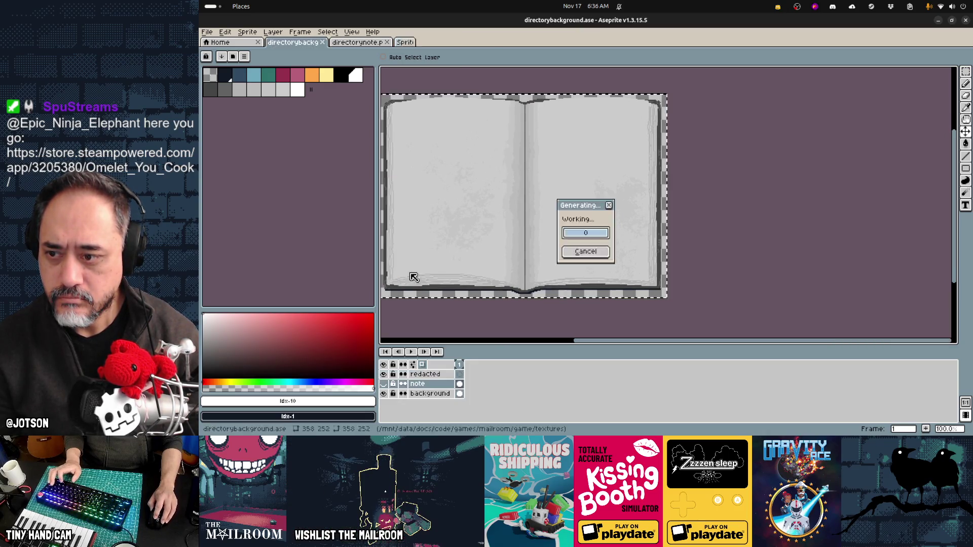
{"action": "key", "text": "alt+Tab"}
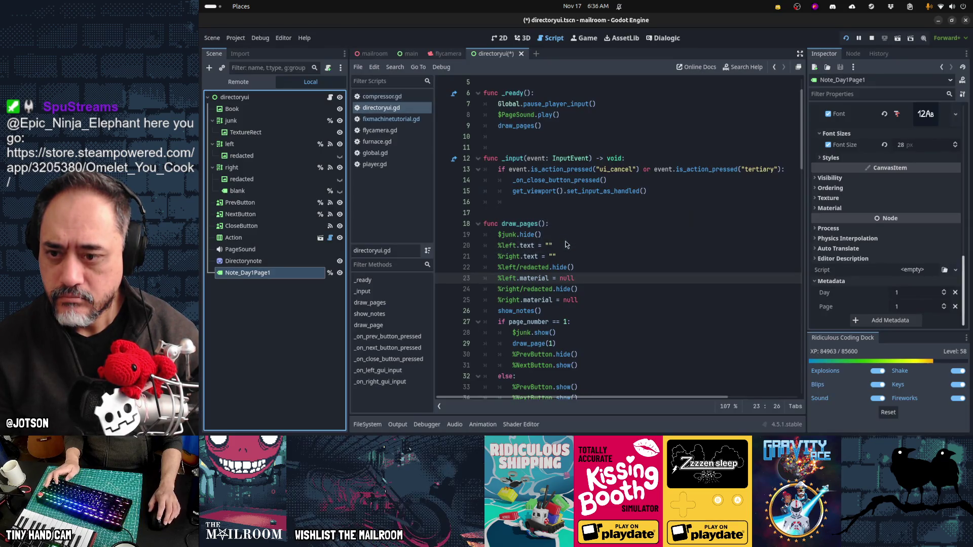
- Change the day check on line 54 of show_notes in directoryui.gd from == to <=
{"action": "scroll", "coordinate": [566, 245], "scroll_direction": "down", "scroll_amount": 15}
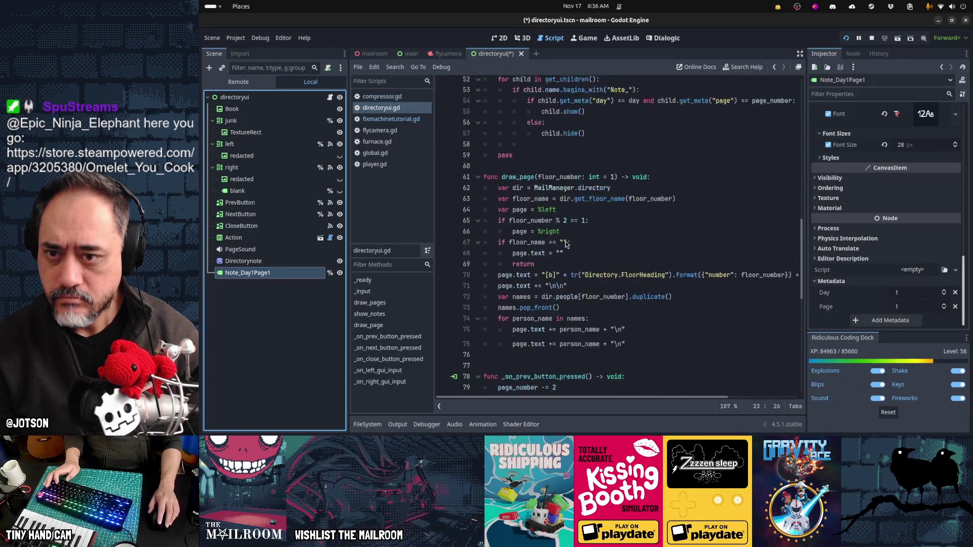
{"action": "scroll", "coordinate": [566, 245], "scroll_direction": "up", "scroll_amount": 3}
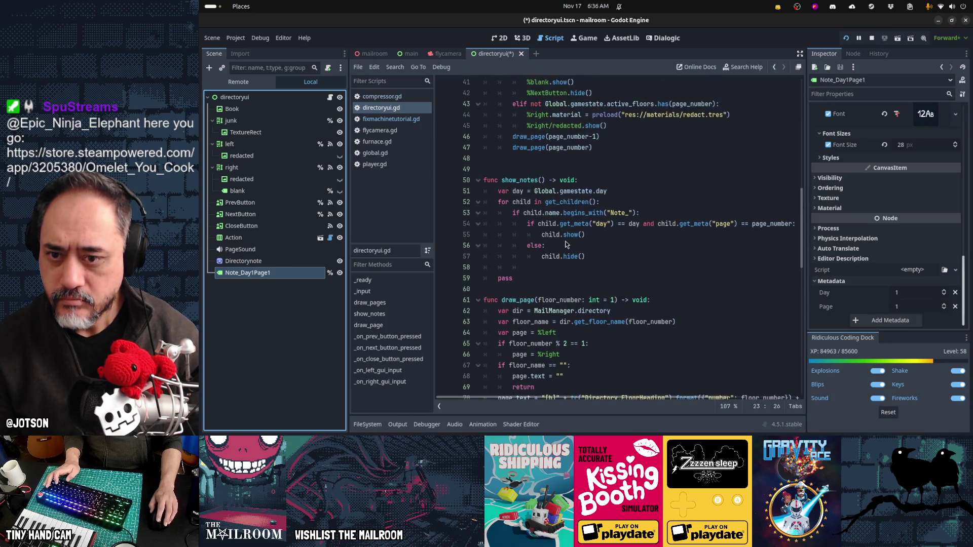
{"action": "left_click", "coordinate": [621, 224]}
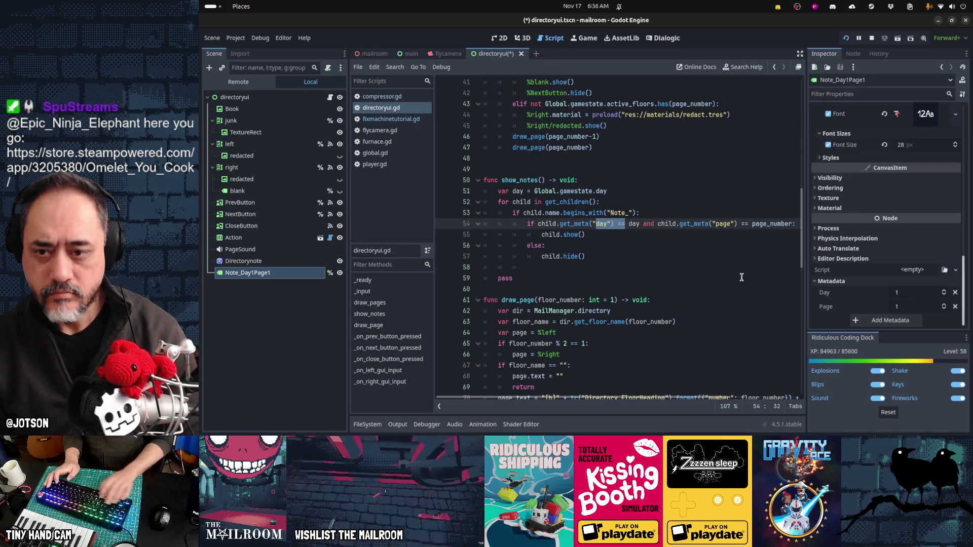
{"action": "key", "text": "Left"}
{"action": "key", "text": "Left"}
{"action": "key", "text": "Left"}
{"action": "type", "text": "<="}
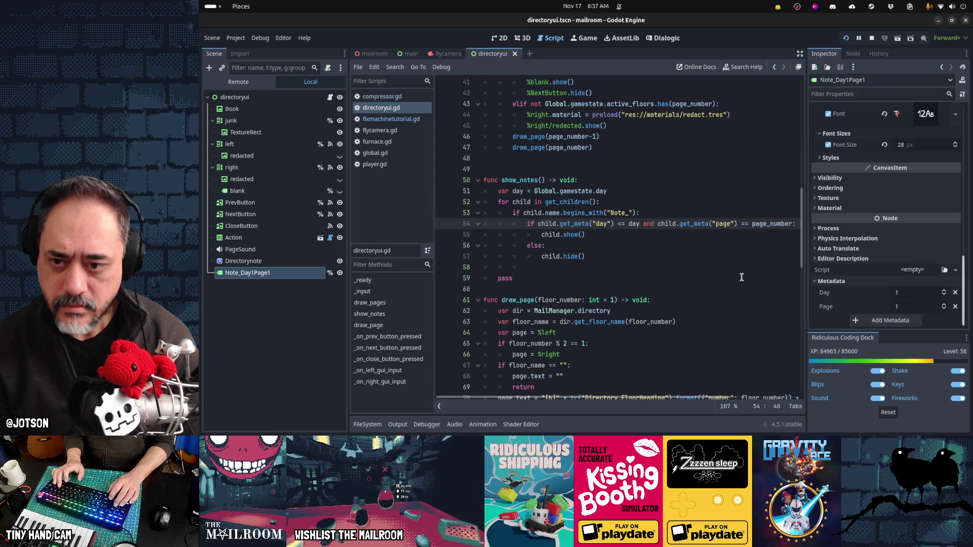
{"action": "scroll", "coordinate": [943, 249], "scroll_direction": "up", "scroll_amount": 10}
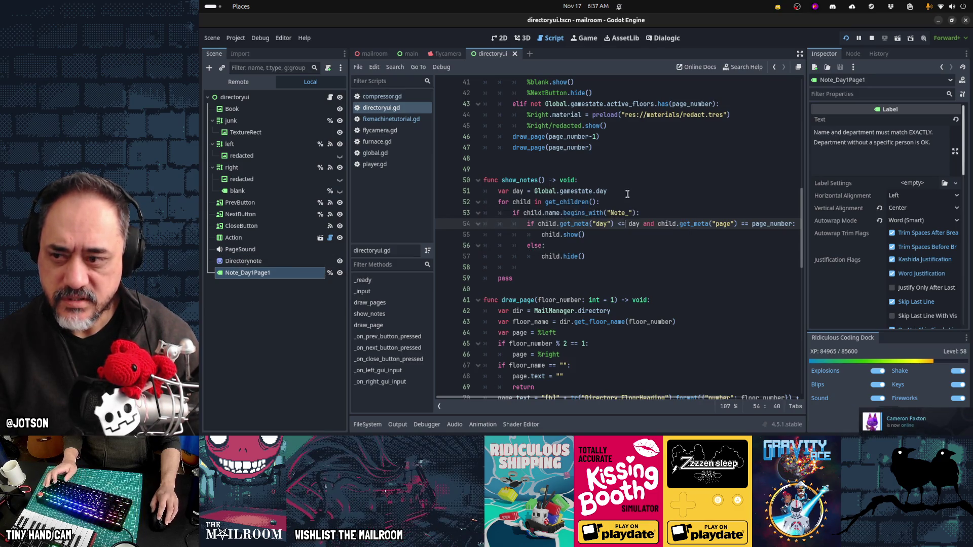
{"action": "key", "text": "alt+Tab"}
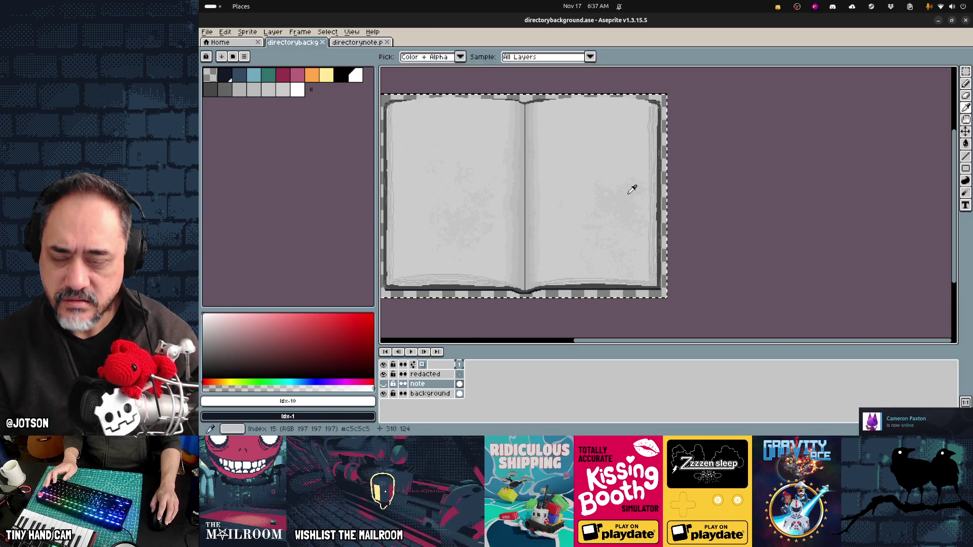
- Flip the running game's directory to the Floor 2 Contracts spread and back to Floor 1
{"action": "key", "text": "alt+Tab"}
{"action": "key", "text": "alt+Tab"}
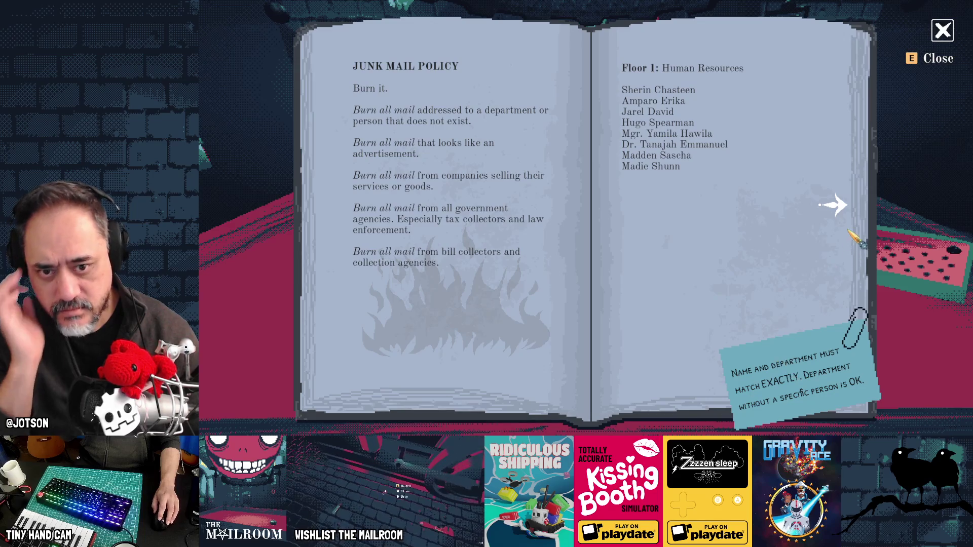
{"action": "left_click", "coordinate": [846, 209]}
{"action": "left_click", "coordinate": [328, 218]}
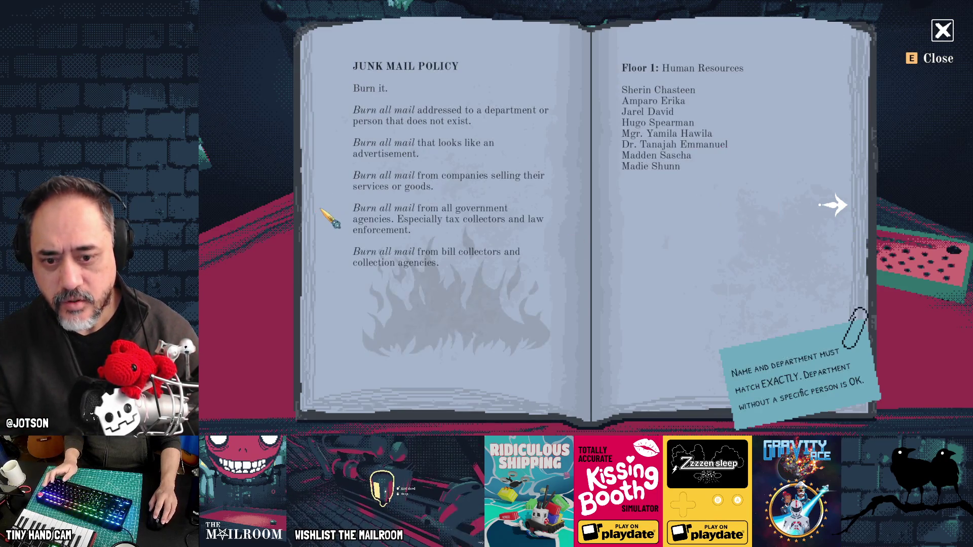
- Nest the Directorynote sprite under Note_Day1Page1 in the Scene dock
{"action": "key", "text": "alt+Tab"}
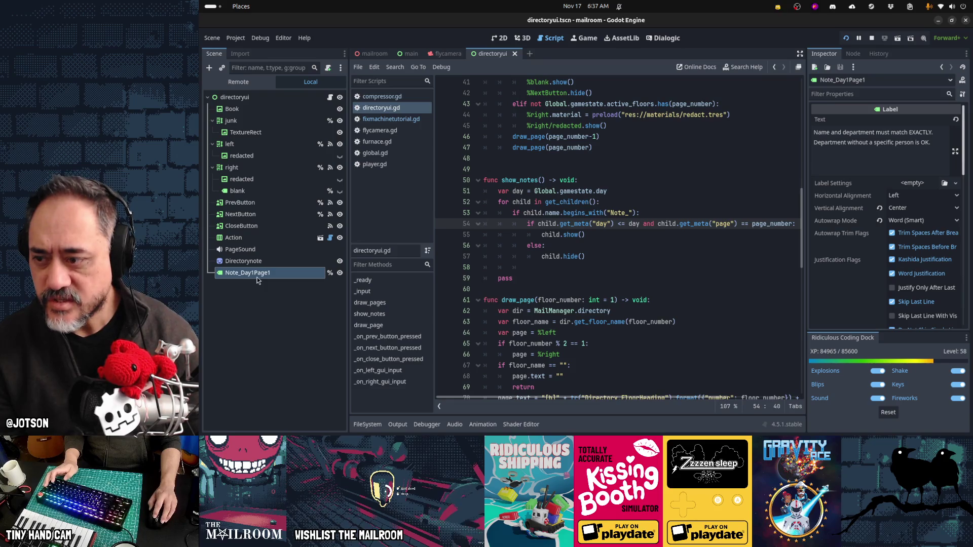
{"action": "left_click_drag", "start_coordinate": [256, 263], "coordinate": [258, 276]}
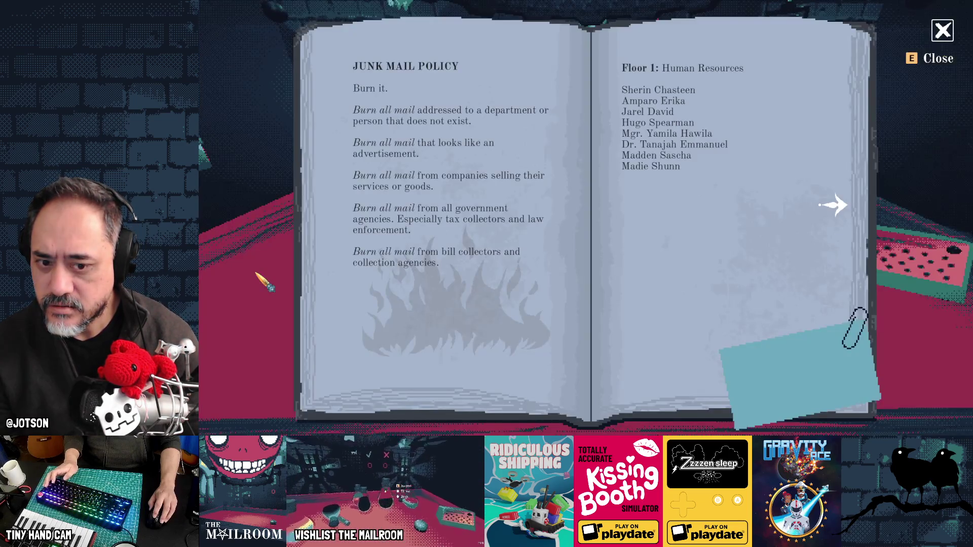
{"action": "key", "text": "alt+Tab"}
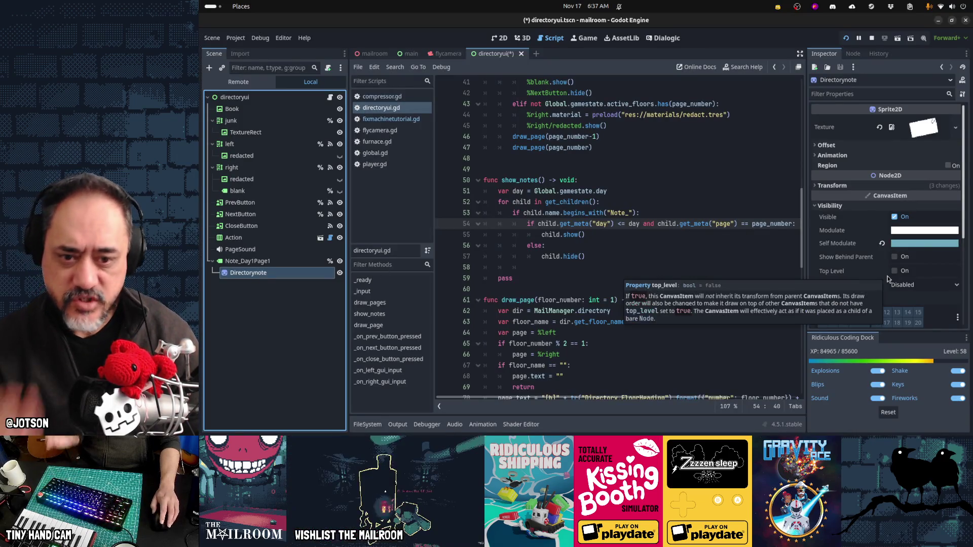
- Enable Show Behind Parent on Directorynote and flip between the Floor 1 and Floor 2 spreads
{"action": "left_click", "coordinate": [894, 257]}
{"action": "key", "text": "alt+Tab"}
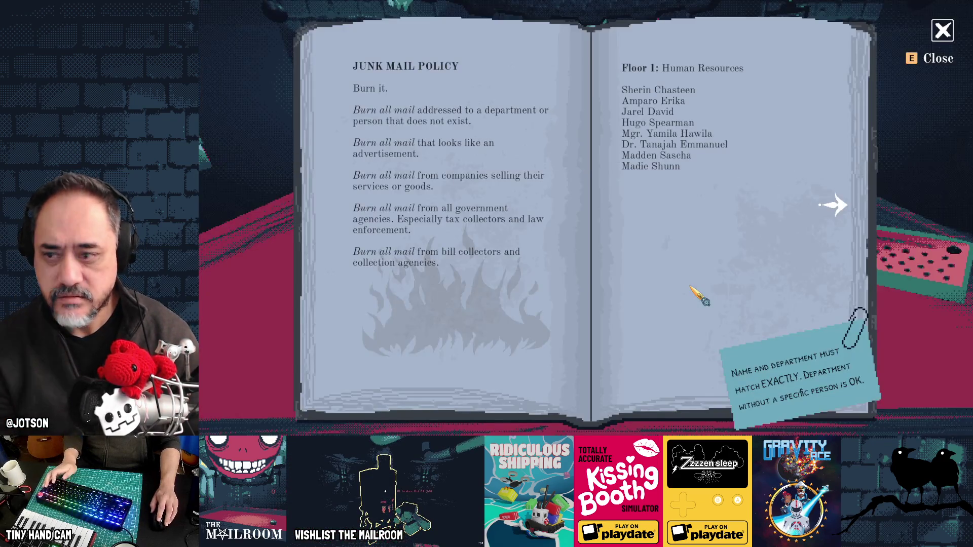
{"action": "left_click", "coordinate": [834, 205]}
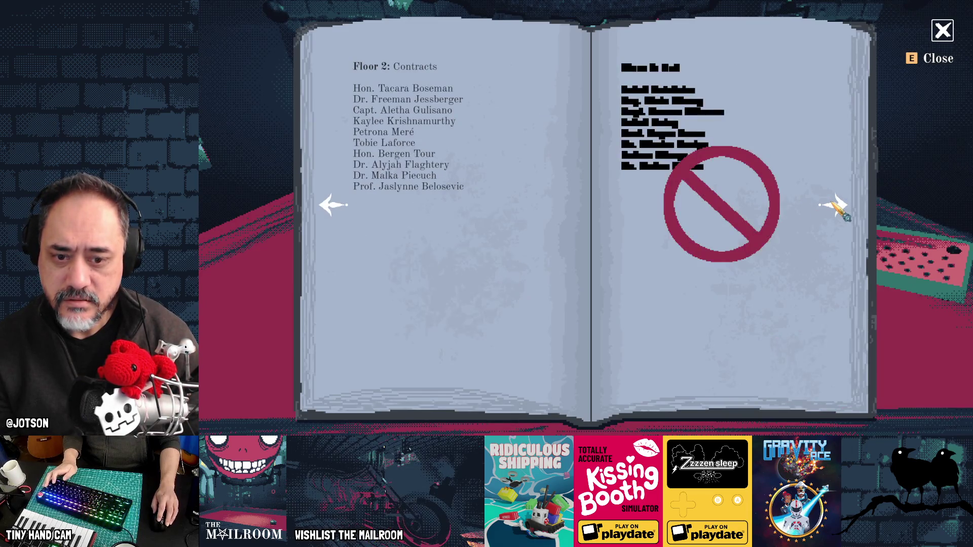
{"action": "left_click", "coordinate": [331, 208]}
{"action": "left_click", "coordinate": [836, 224]}
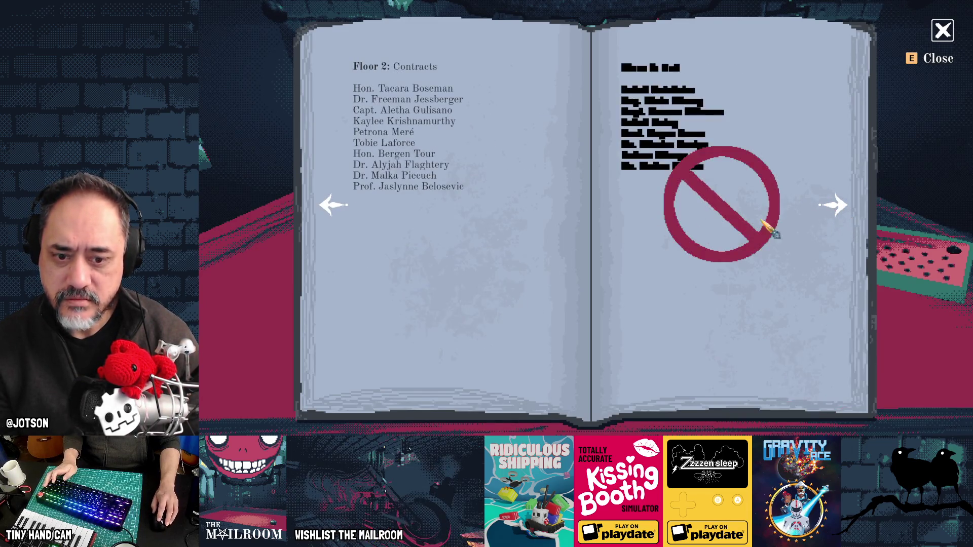
{"action": "left_click", "coordinate": [317, 216]}
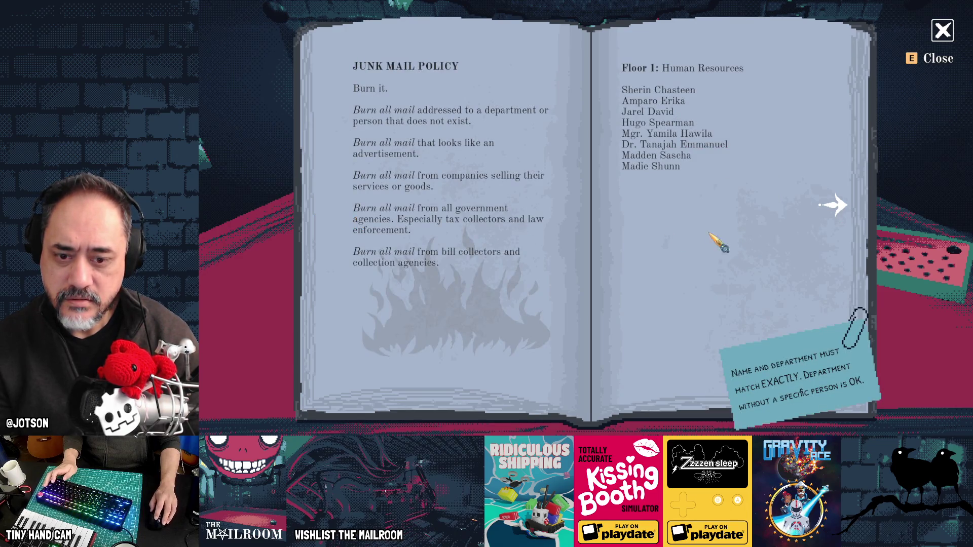
- Page forward through the directory spreads and return to the Floor 1 spread
{"action": "left_click", "coordinate": [728, 242]}
{"action": "left_click", "coordinate": [732, 243]}
{"action": "left_click", "coordinate": [732, 243]}
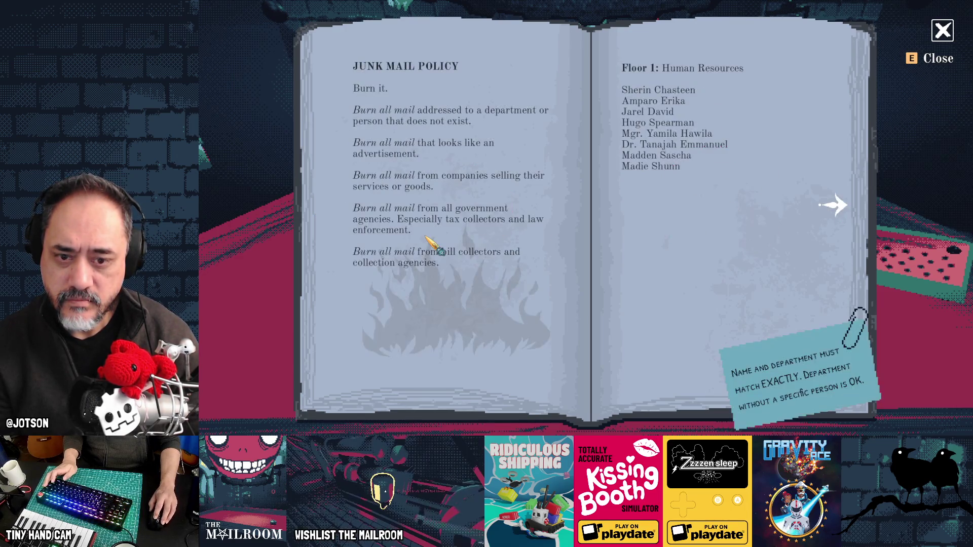
{"action": "left_click", "coordinate": [750, 245]}
{"action": "left_click", "coordinate": [575, 245]}
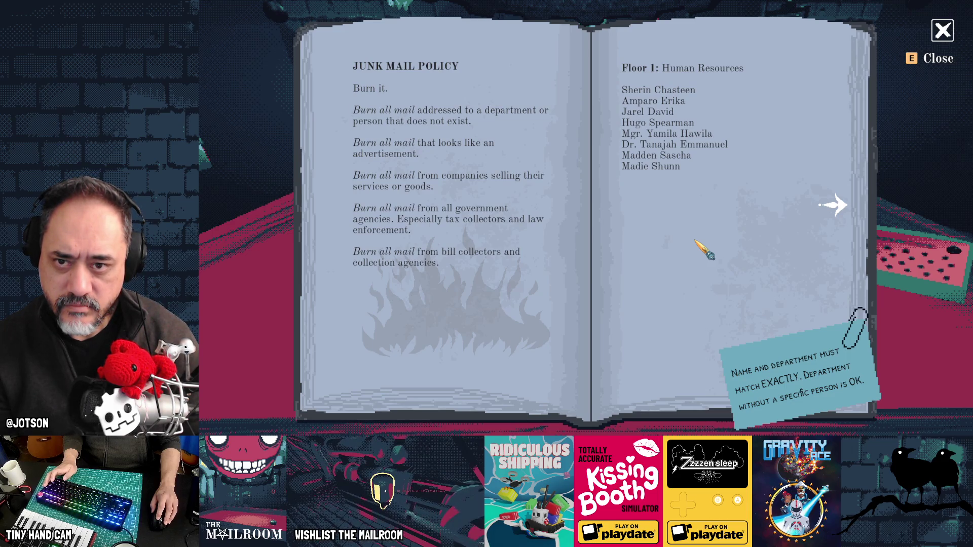
- Inspect the blue note on the Floor 1 spread, then return to Aseprite
{"action": "scroll", "coordinate": [704, 249], "scroll_direction": "down", "scroll_amount": 4}
{"action": "scroll", "coordinate": [433, 267], "scroll_direction": "up", "scroll_amount": 4}
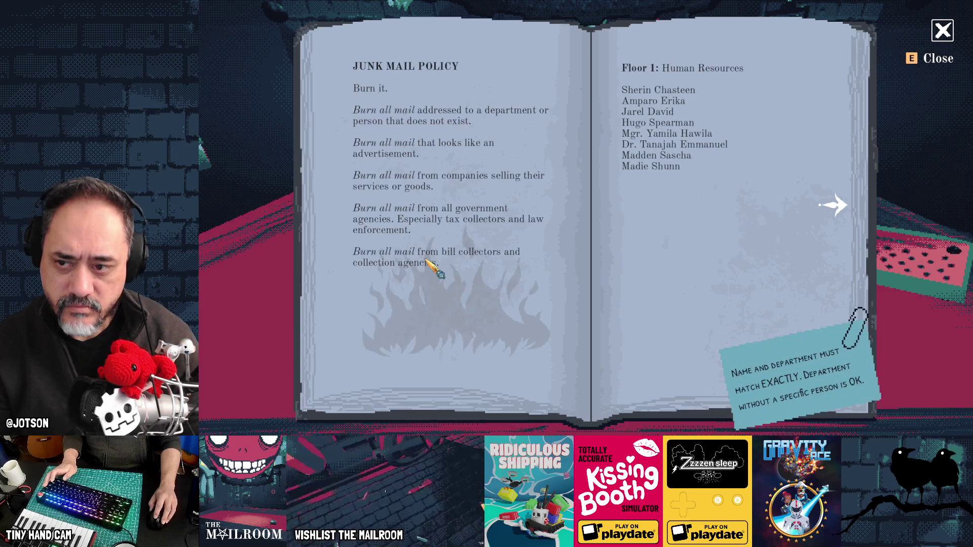
{"action": "scroll", "coordinate": [630, 260], "scroll_direction": "down", "scroll_amount": 4}
{"action": "scroll", "coordinate": [659, 258], "scroll_direction": "up", "scroll_amount": 4}
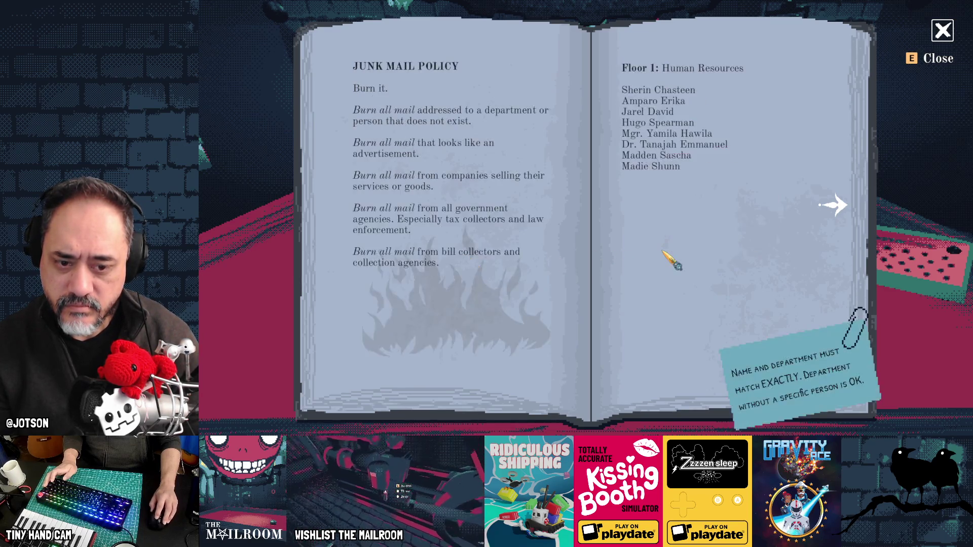
{"action": "scroll", "coordinate": [633, 256], "scroll_direction": "down", "scroll_amount": 1}
{"action": "scroll", "coordinate": [532, 269], "scroll_direction": "up", "scroll_amount": 1}
{"action": "scroll", "coordinate": [717, 249], "scroll_direction": "down", "scroll_amount": 1}
{"action": "scroll", "coordinate": [516, 275], "scroll_direction": "up", "scroll_amount": 1}
{"action": "scroll", "coordinate": [610, 268], "scroll_direction": "down", "scroll_amount": 1}
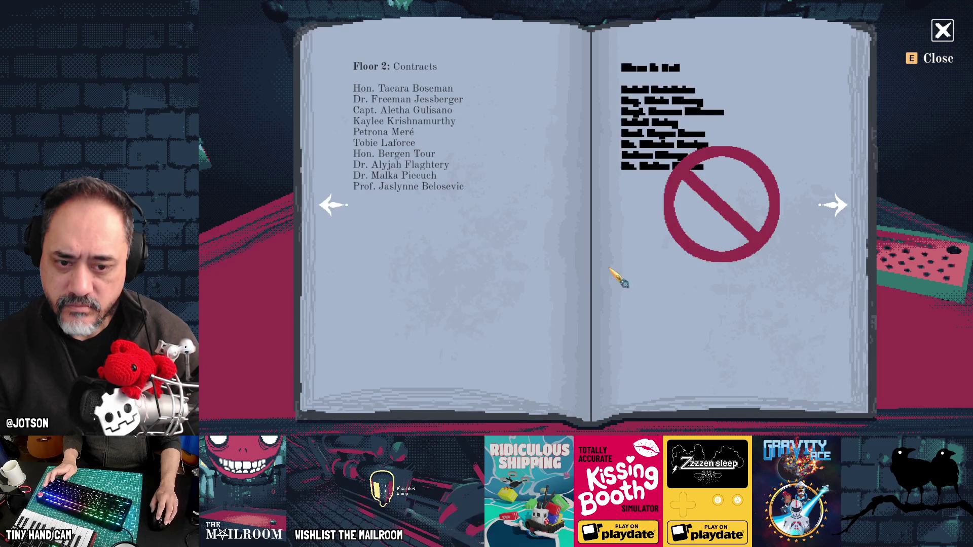
{"action": "scroll", "coordinate": [511, 274], "scroll_direction": "up", "scroll_amount": 1}
{"action": "scroll", "coordinate": [659, 261], "scroll_direction": "down", "scroll_amount": 1}
{"action": "scroll", "coordinate": [532, 268], "scroll_direction": "up", "scroll_amount": 1}
{"action": "scroll", "coordinate": [659, 258], "scroll_direction": "down", "scroll_amount": 1}
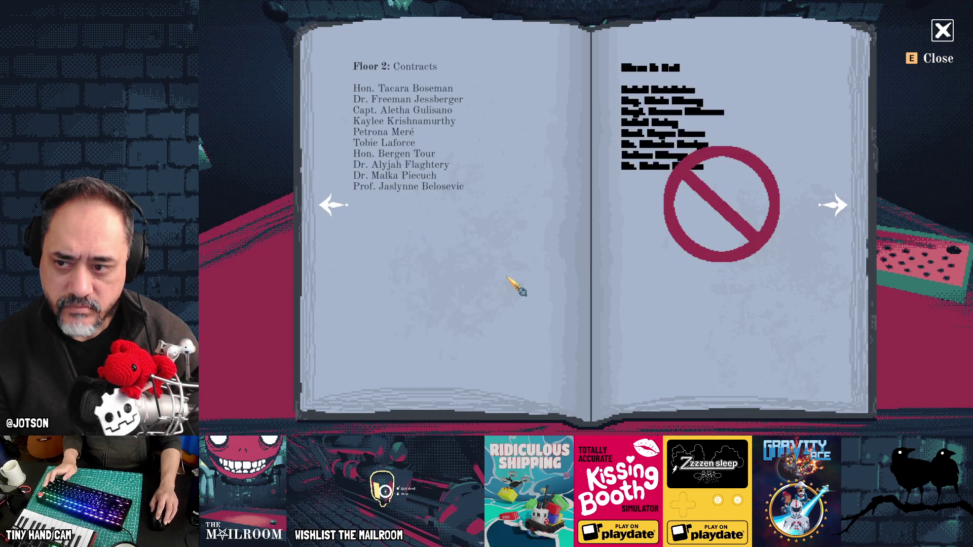
{"action": "scroll", "coordinate": [583, 268], "scroll_direction": "up", "scroll_amount": 1}
{"action": "scroll", "coordinate": [659, 261], "scroll_direction": "down", "scroll_amount": 1}
{"action": "scroll", "coordinate": [558, 266], "scroll_direction": "up", "scroll_amount": 1}
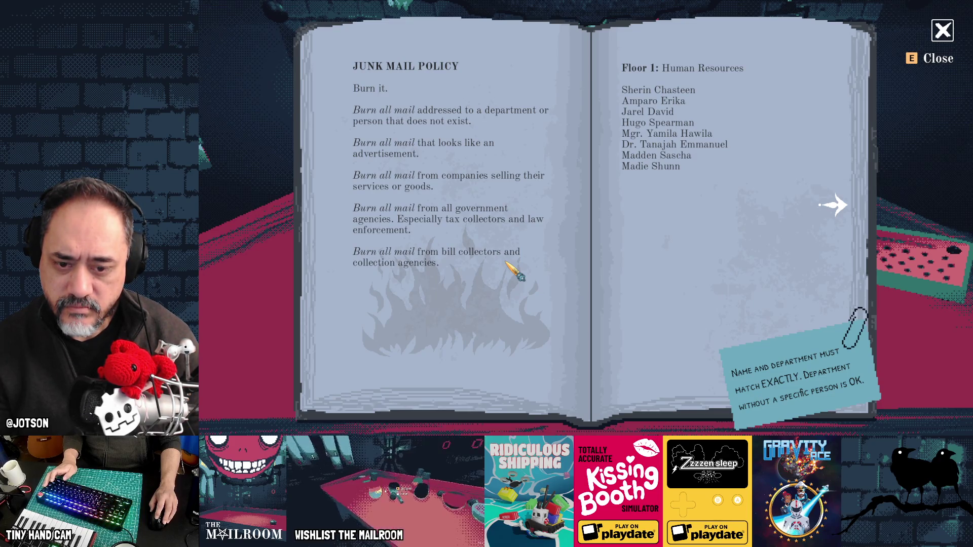
{"action": "key", "text": "alt+Tab"}
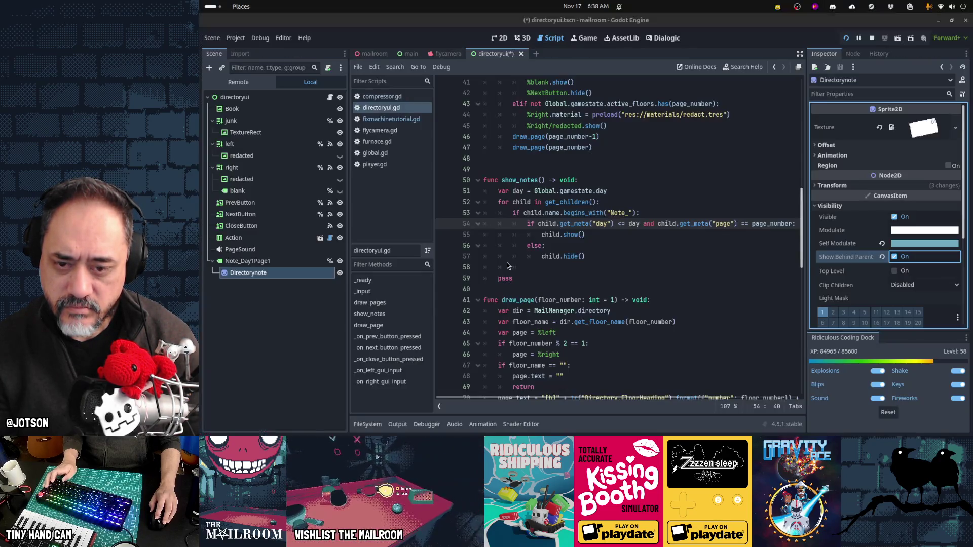
{"action": "key", "text": "alt+Tab"}
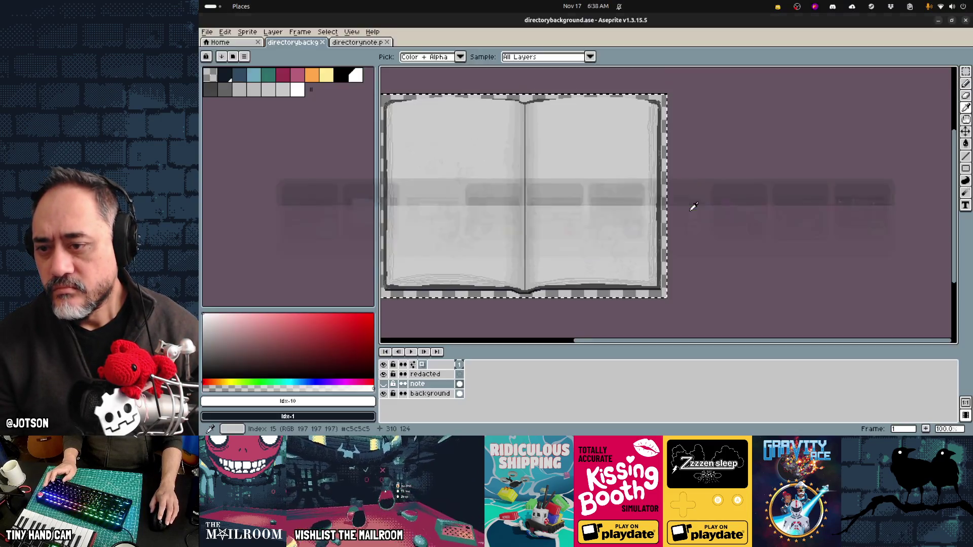
- Open the sticky-note image and select the paperclip's dark outline pixels with Color Range
{"action": "left_click", "coordinate": [369, 43]}
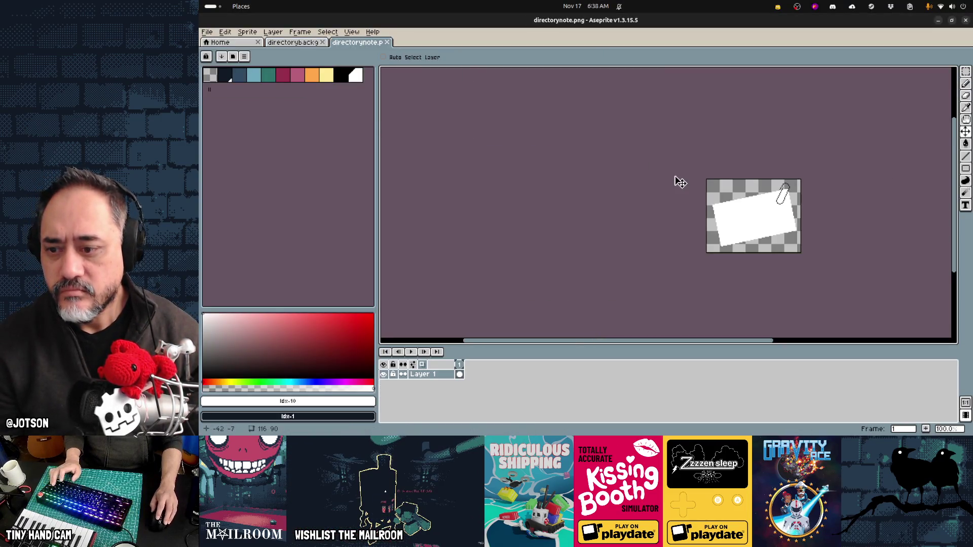
{"action": "scroll", "coordinate": [834, 195], "scroll_direction": "up", "scroll_amount": 3}
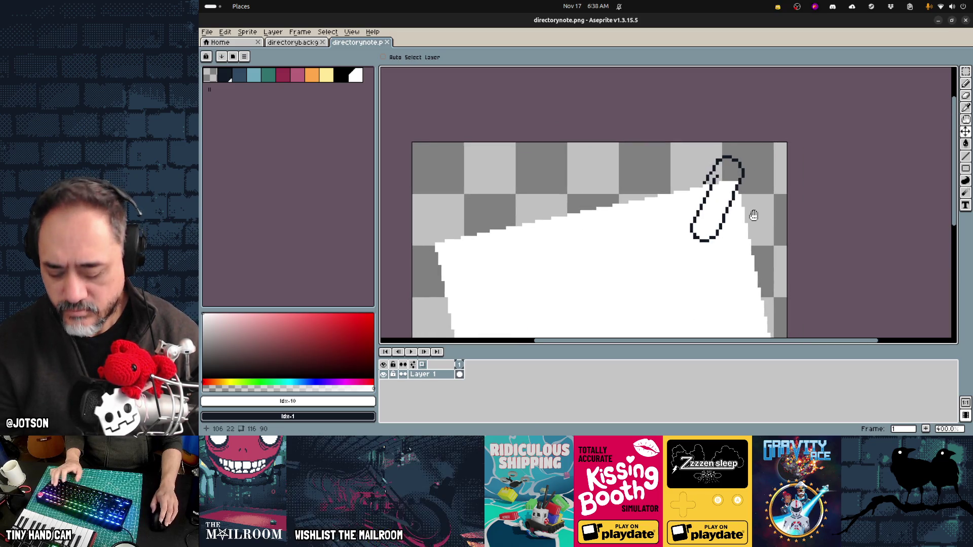
{"action": "key", "text": "m"}
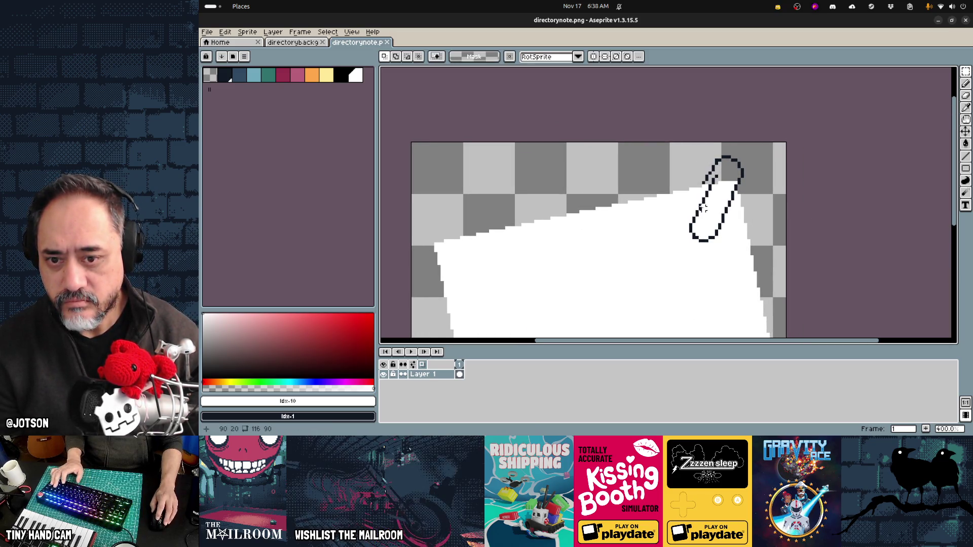
{"action": "key", "text": "w"}
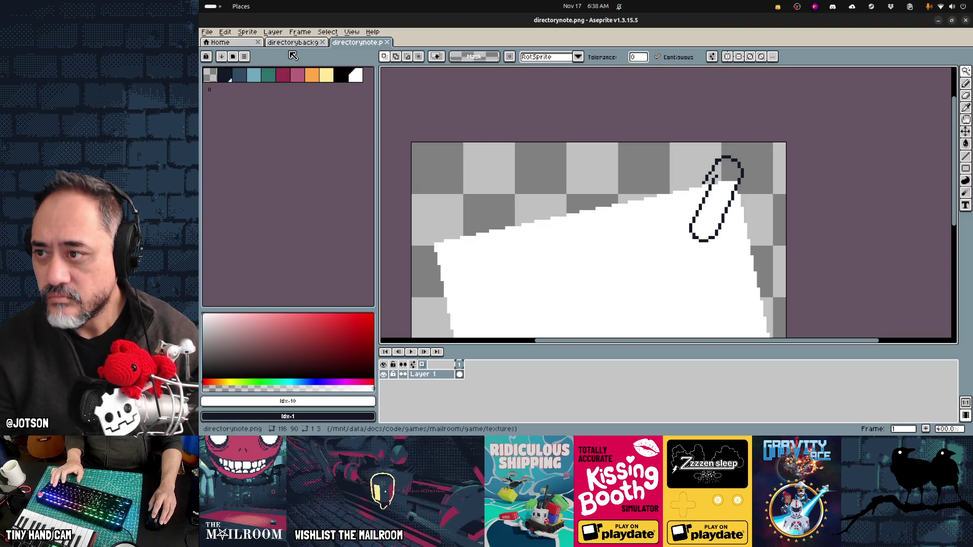
{"action": "left_click", "coordinate": [327, 32]}
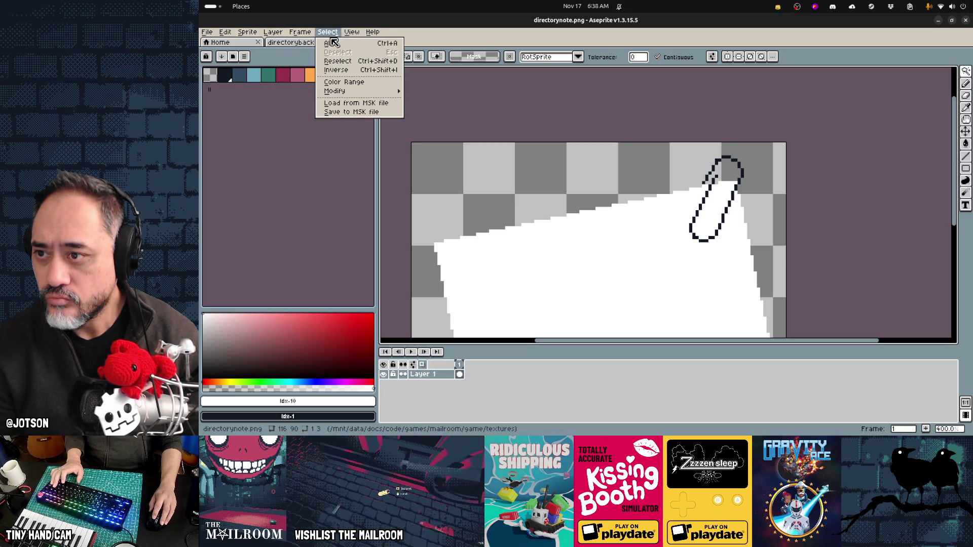
{"action": "left_click", "coordinate": [344, 82]}
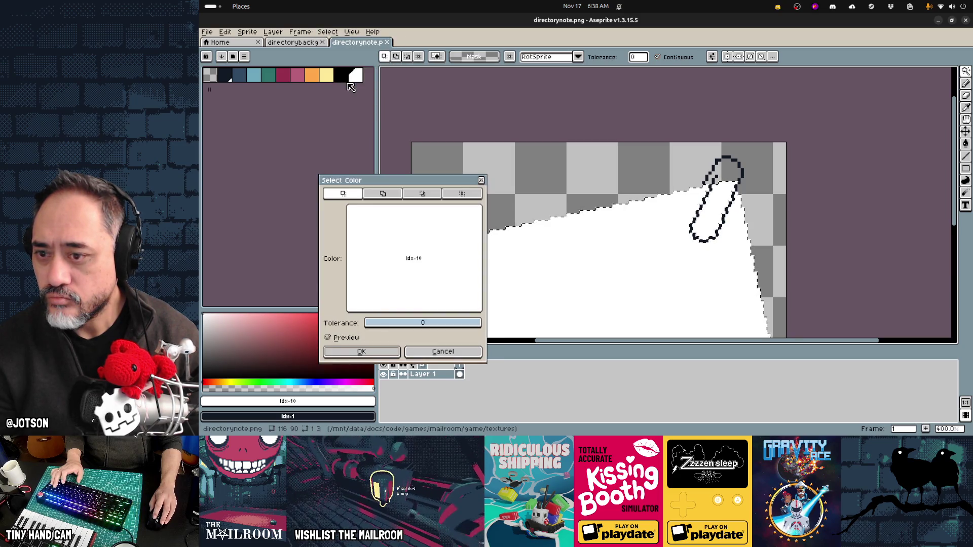
{"action": "key", "text": "Escape"}
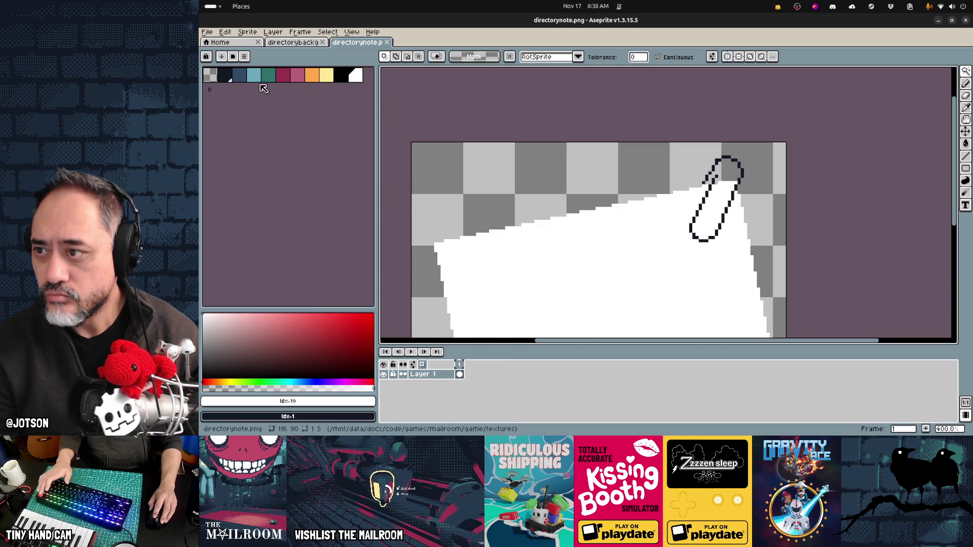
{"action": "left_click", "coordinate": [230, 76]}
{"action": "left_click", "coordinate": [328, 32]}
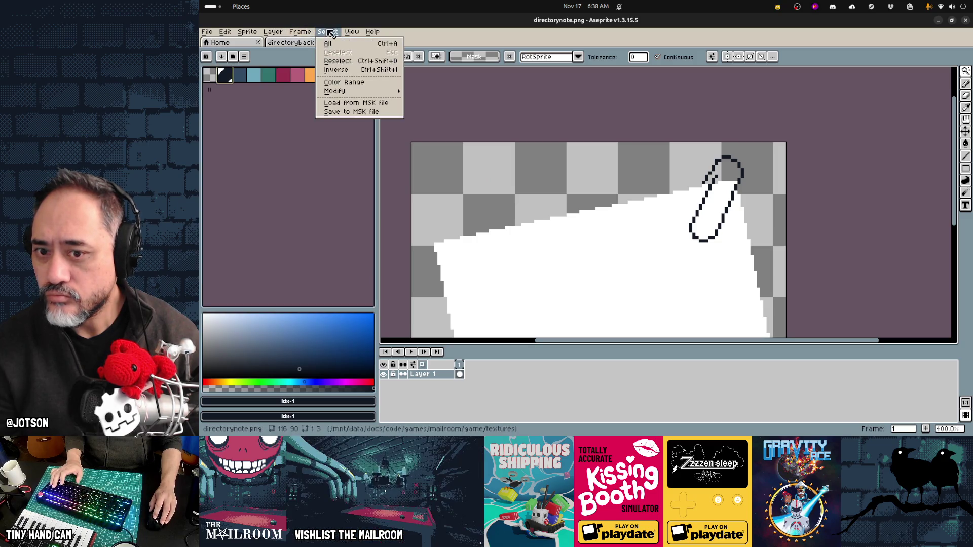
{"action": "left_click", "coordinate": [344, 81]}
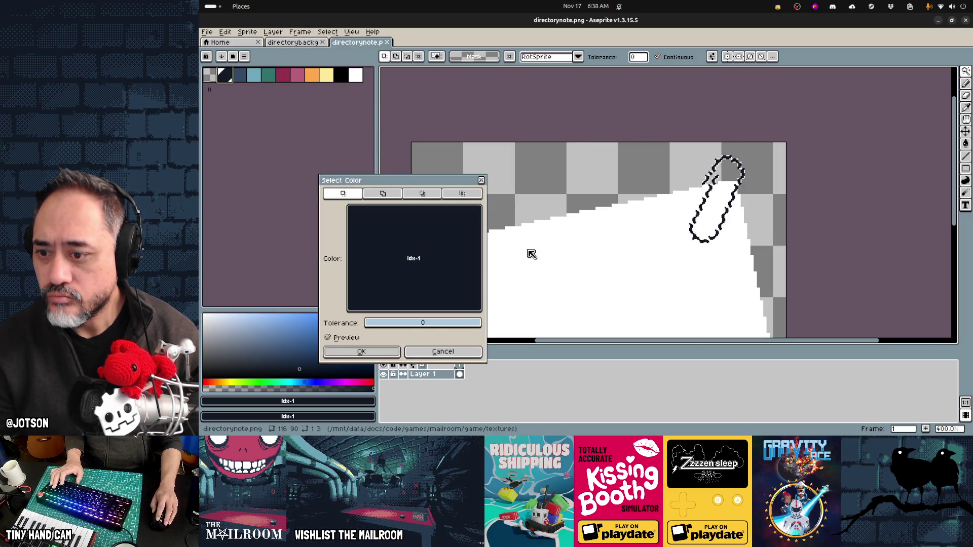
{"action": "left_click", "coordinate": [380, 350]}
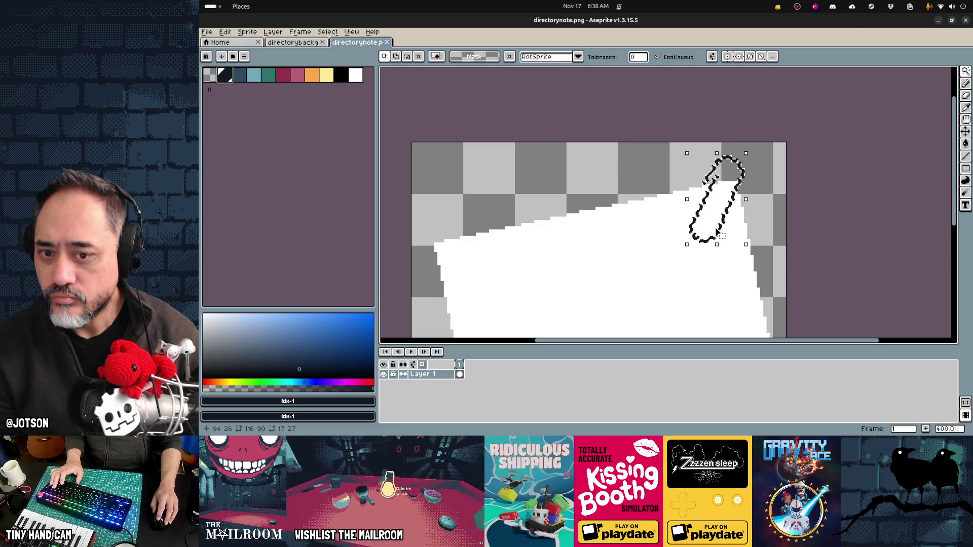
- Add the white note to the selection and adjust its tilt and position
{"action": "left_click_drag", "start_coordinate": [718, 233], "coordinate": [727, 224]}
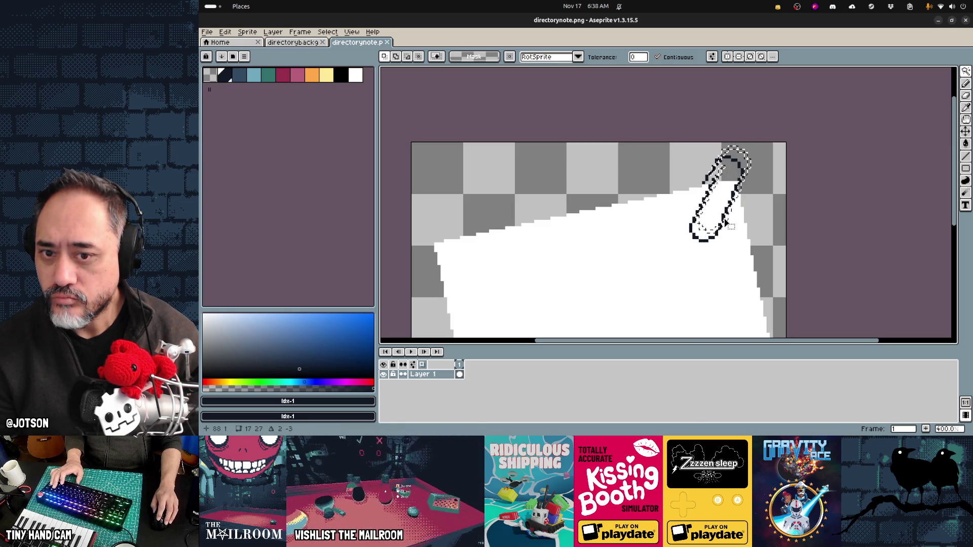
{"action": "scroll", "coordinate": [728, 213], "scroll_direction": "down", "scroll_amount": 3}
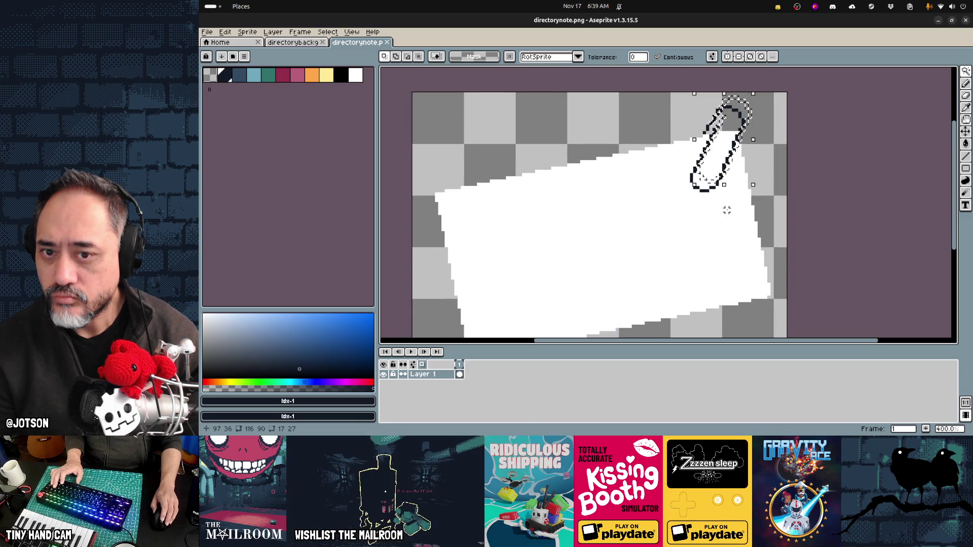
{"action": "scroll", "coordinate": [727, 209], "scroll_direction": "down", "scroll_amount": 2}
{"action": "key", "text": "ctrl+z"}
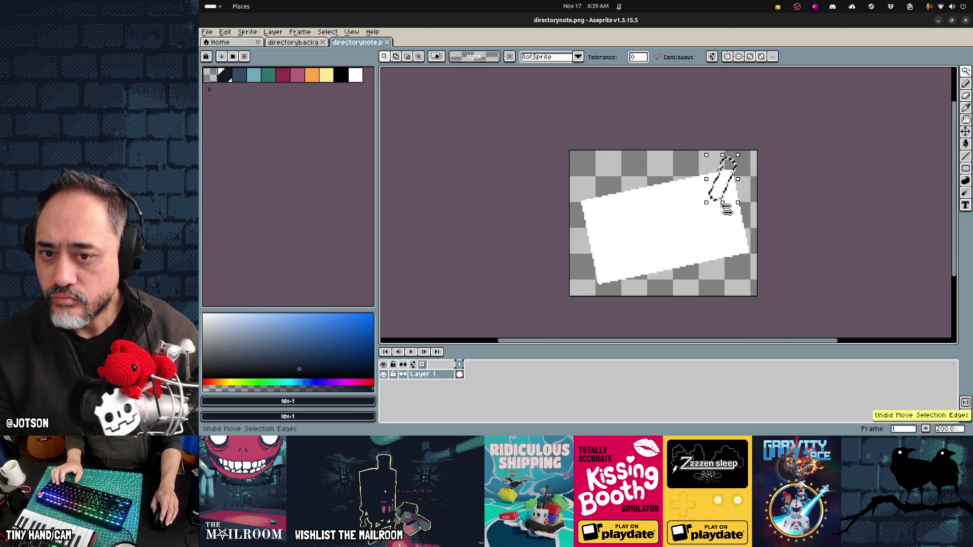
{"action": "left_click", "coordinate": [686, 243], "text": "shift"}
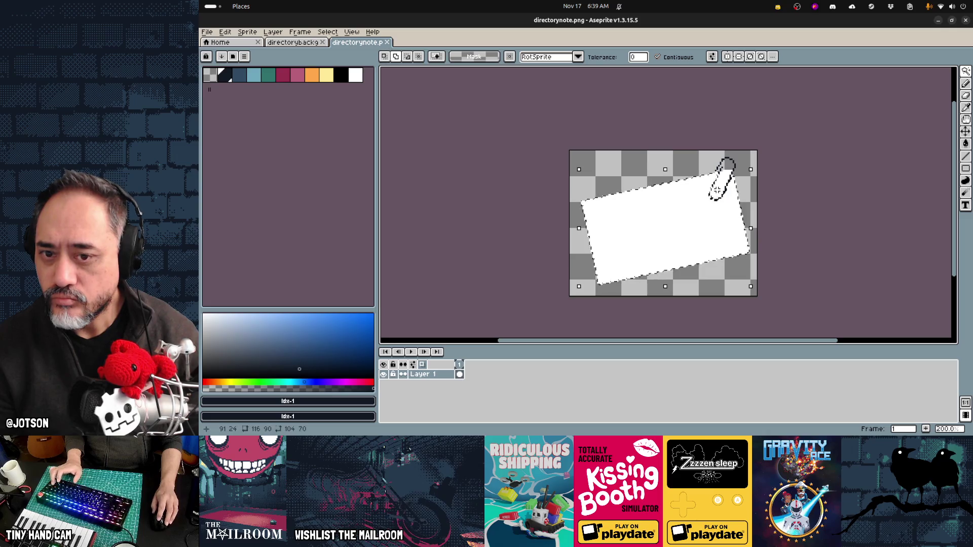
{"action": "key", "text": "v"}
{"action": "key", "text": "ctrl+d"}
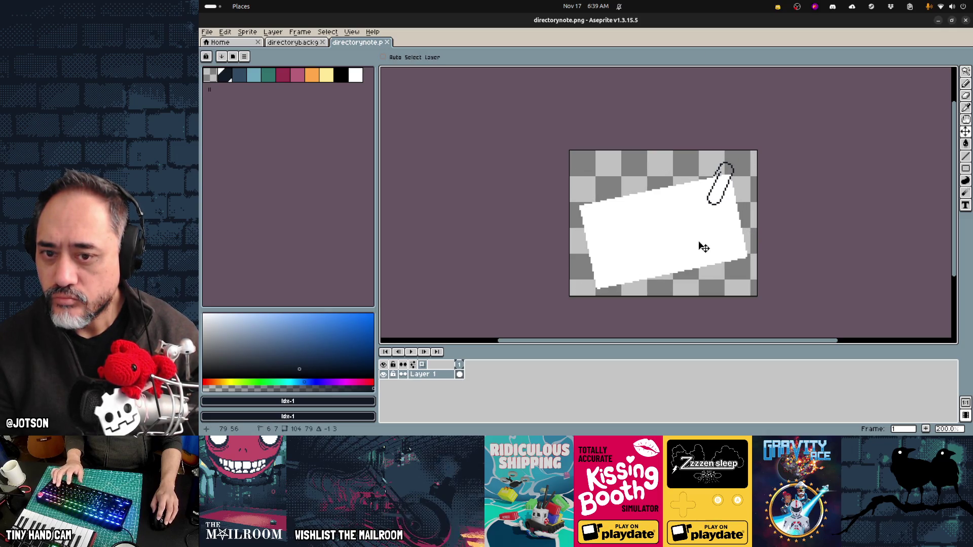
{"action": "key", "text": "ctrl+z"}
{"action": "key", "text": "ctrl+z"}
{"action": "key", "text": "ctrl+z"}
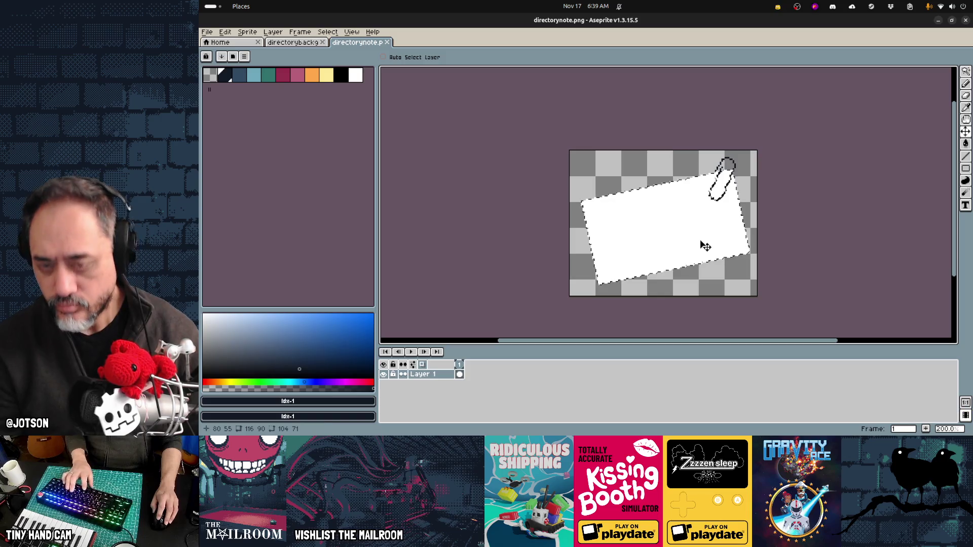
{"action": "key", "text": "ctrl+z"}
{"action": "key", "text": "ctrl+z"}
{"action": "key", "text": "ctrl+z"}
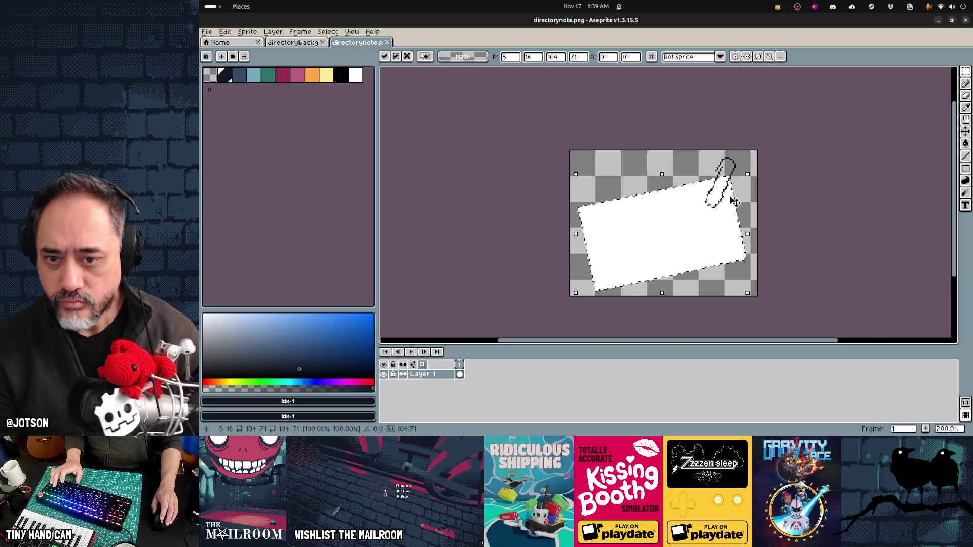
{"action": "scroll", "coordinate": [729, 196], "scroll_direction": "up", "scroll_amount": 1}
{"action": "key", "text": "Return"}
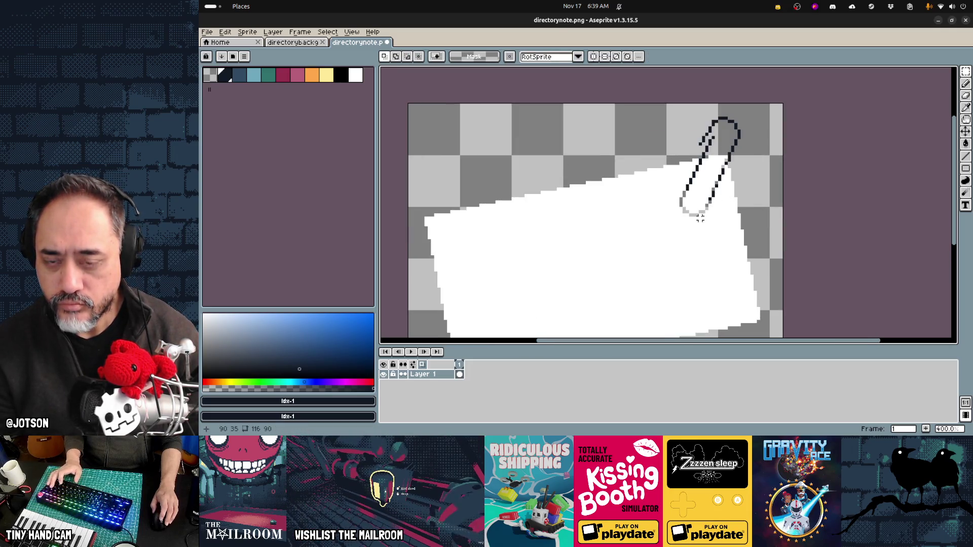
- Transform the selected note paper, moving it left and down
{"action": "key", "text": "e"}
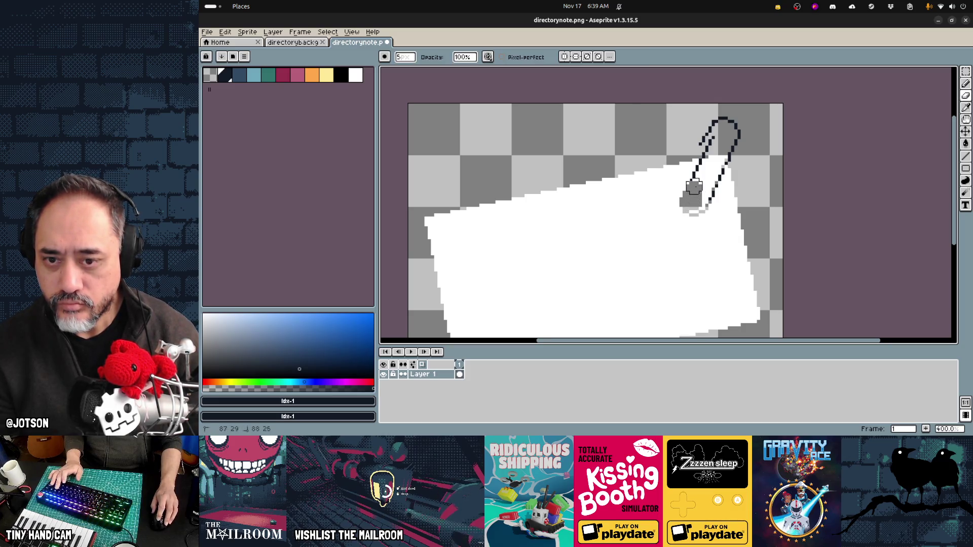
{"action": "key", "text": "ctrl+z"}
{"action": "key", "text": "b"}
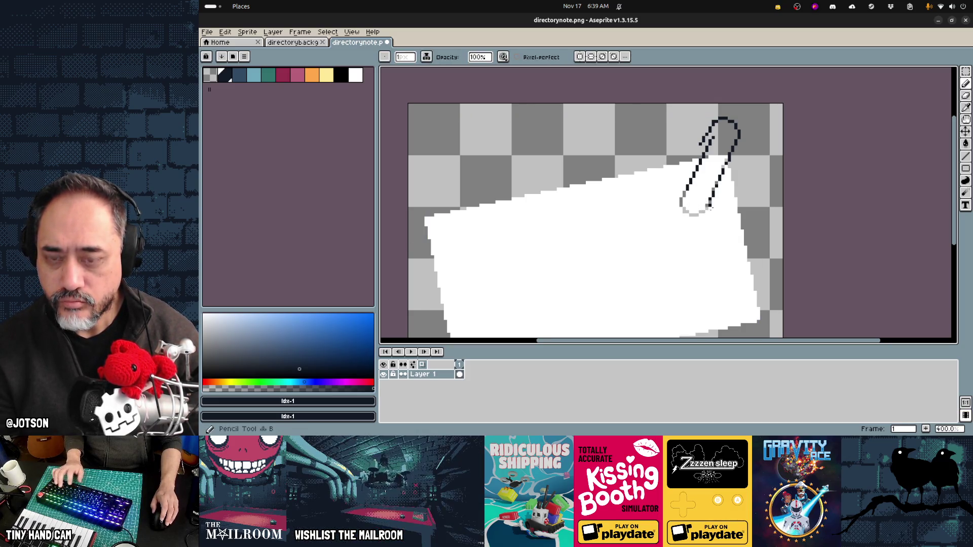
{"action": "key", "text": "ctrl+z"}
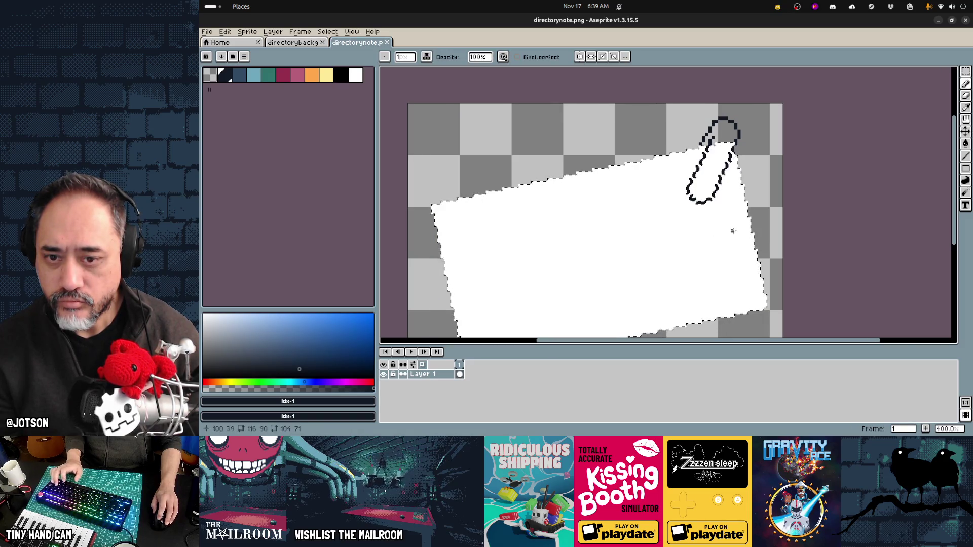
{"action": "left_click_drag", "start_coordinate": [733, 224], "coordinate": [697, 303]}
{"action": "key", "text": "ctrl+z"}
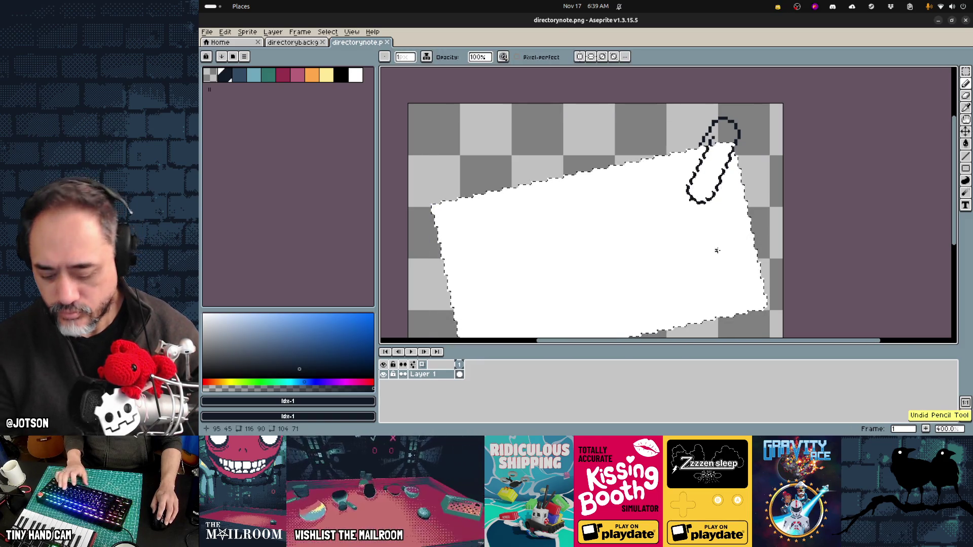
{"action": "key", "text": "ctrl+t"}
{"action": "mouse_move", "coordinate": [713, 248]}
{"action": "left_mouse_down"}
{"action": "mouse_move", "coordinate": [682, 267]}
{"action": "mouse_move", "coordinate": [645, 257]}
{"action": "mouse_move", "coordinate": [660, 253]}
{"action": "left_mouse_up"}
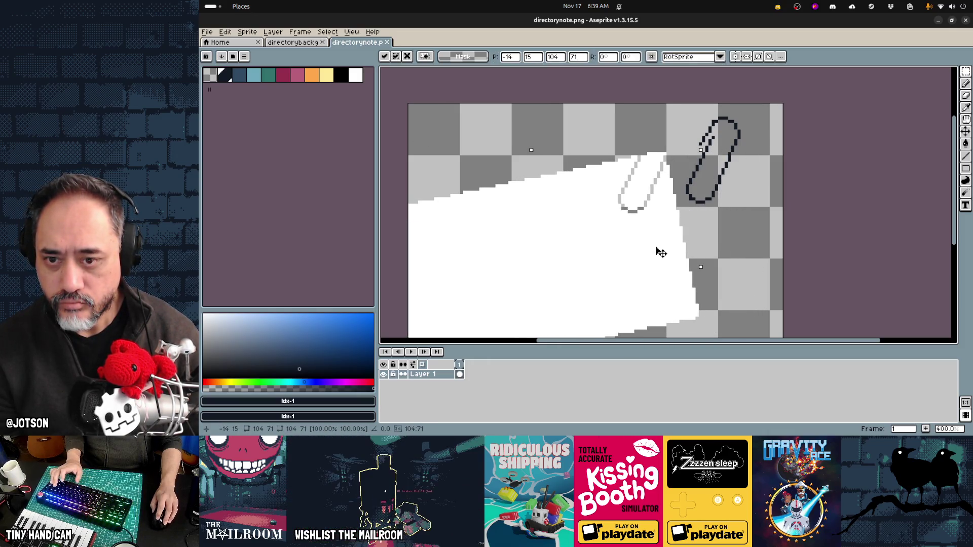
- Paste the paperclip onto a new Layer 2 above the note
{"action": "left_click_drag", "start_coordinate": [686, 107], "coordinate": [758, 212]}
{"action": "key", "text": "ctrl+x"}
{"action": "key", "text": "ctrl+z"}
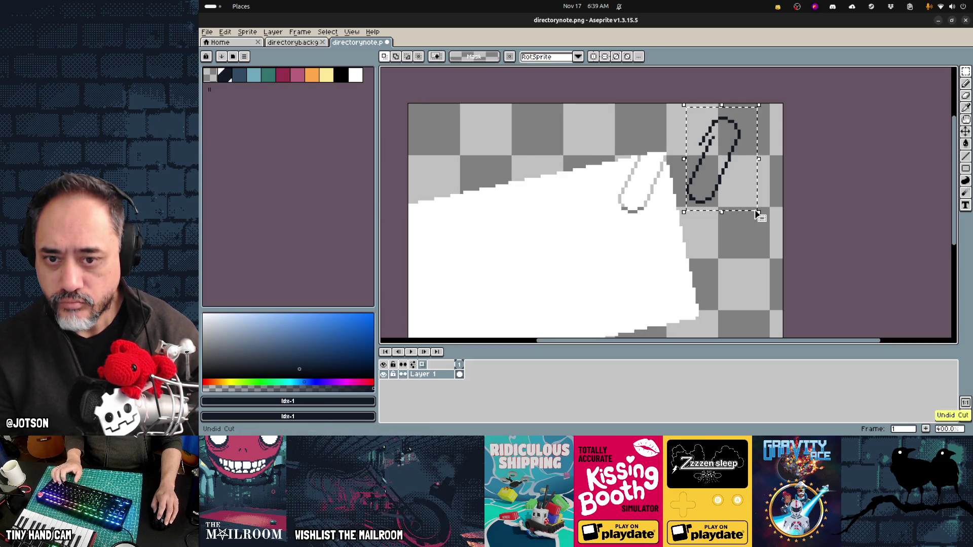
{"action": "key", "text": "ctrl+z"}
{"action": "key", "text": "ctrl+z"}
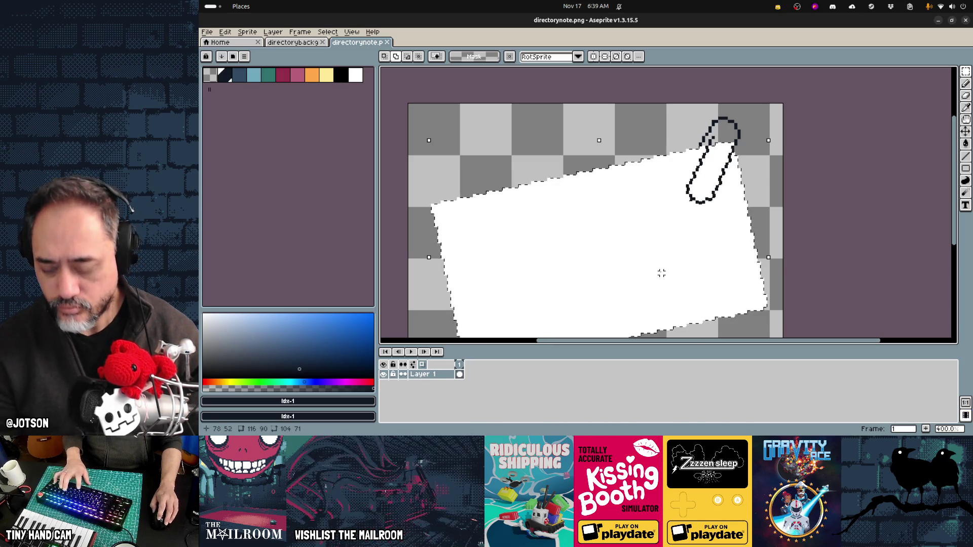
{"action": "key", "text": "Return"}
{"action": "key", "text": "shift+n"}
{"action": "key", "text": "ctrl+v"}
{"action": "key", "text": "Return"}
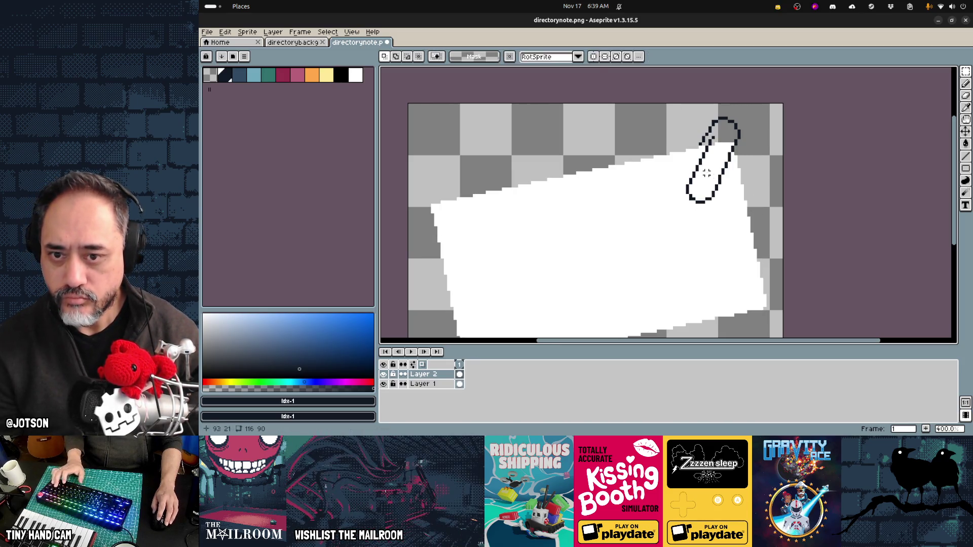
- Move Layer 2's paperclip up and right, then nudge Layer 1's note down slightly
{"action": "key", "text": "v"}
{"action": "left_click_drag", "start_coordinate": [715, 203], "coordinate": [726, 193]}
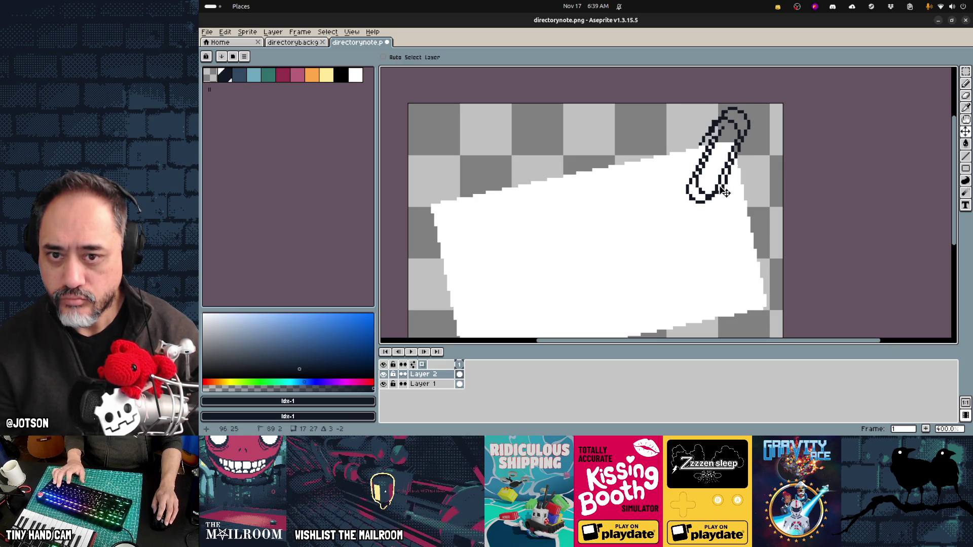
{"action": "left_click_drag", "start_coordinate": [658, 254], "coordinate": [669, 188]}
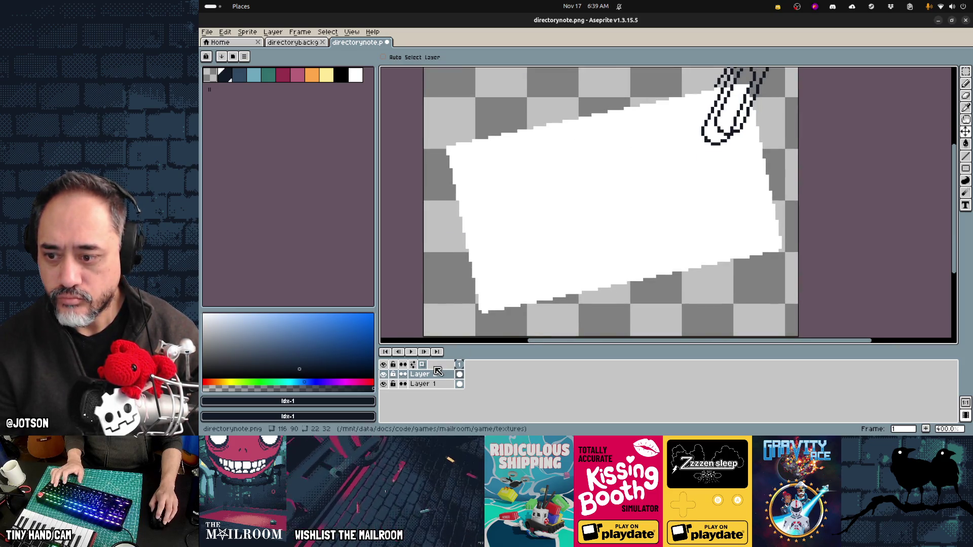
{"action": "left_click", "coordinate": [428, 383]}
{"action": "left_click_drag", "start_coordinate": [626, 246], "coordinate": [623, 263]}
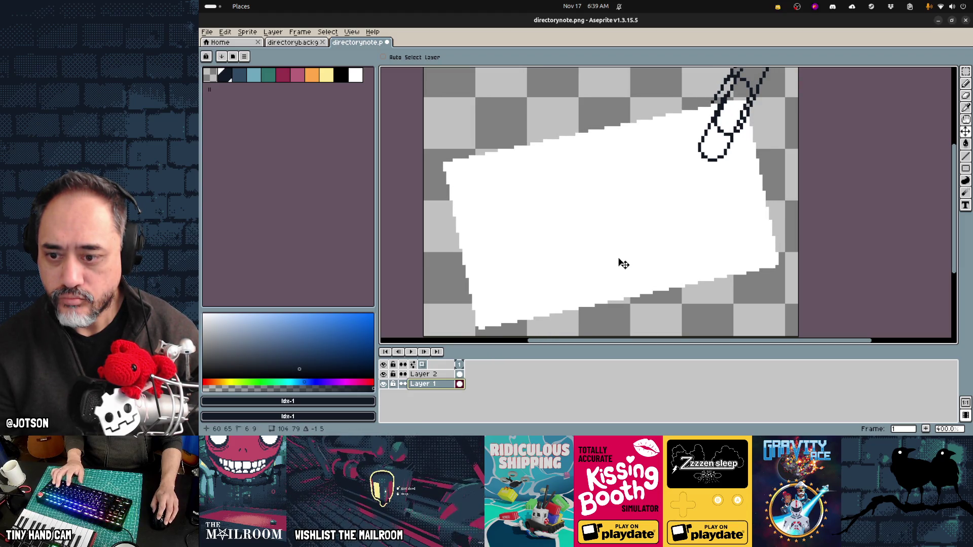
{"action": "scroll", "coordinate": [624, 263], "scroll_direction": "down", "scroll_amount": 1}
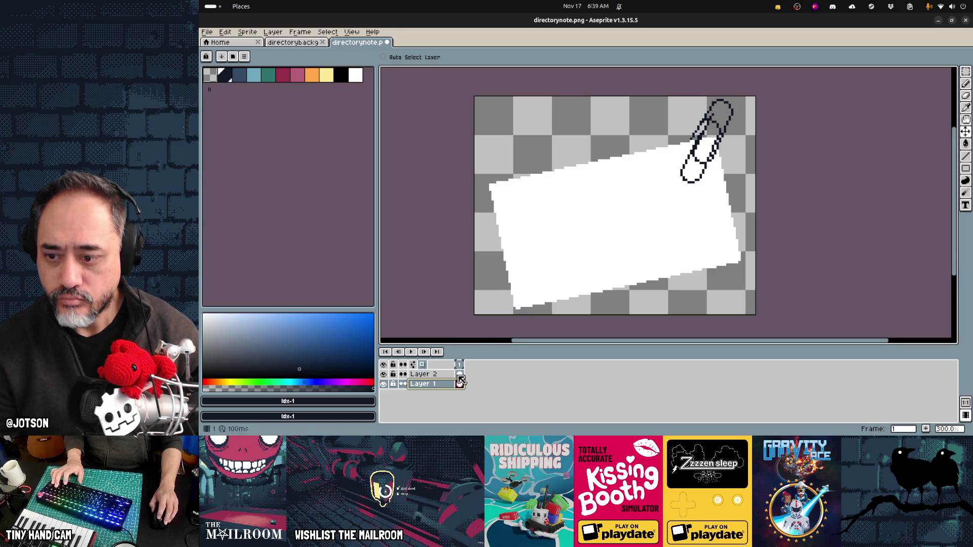
- Paint over the old paperclip loop with a 6px white pencil
{"action": "key", "text": "w"}
{"action": "key", "text": "b"}
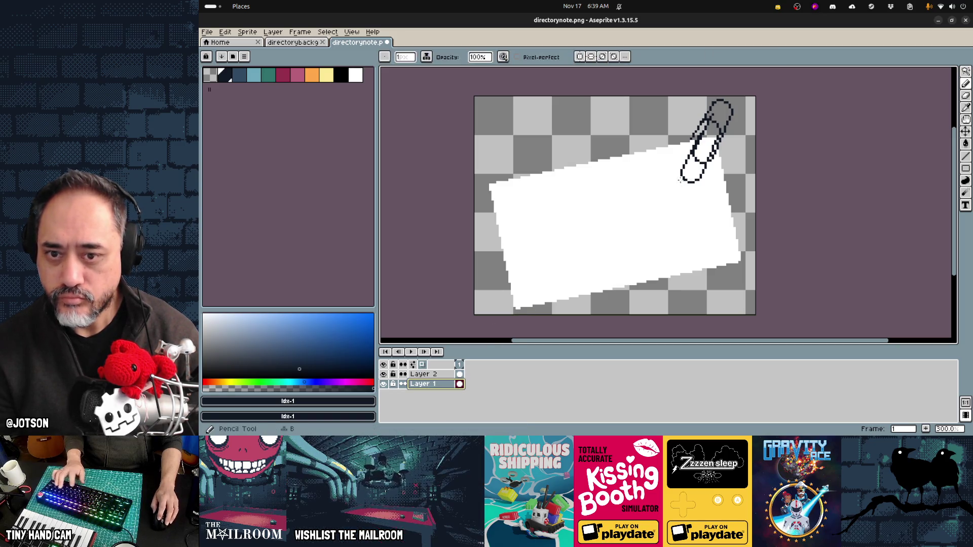
{"action": "left_click", "coordinate": [652, 171], "text": "alt"}
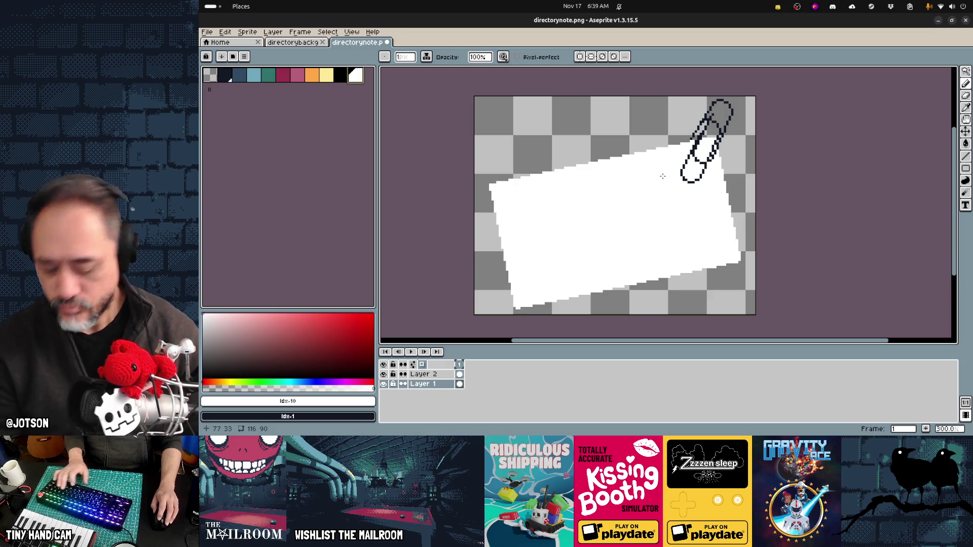
{"action": "key", "text": "plus"}
{"action": "key", "text": "plus"}
{"action": "key", "text": "plus"}
{"action": "mouse_move", "coordinate": [682, 173]}
{"action": "left_mouse_down"}
{"action": "mouse_move", "coordinate": [699, 175]}
{"action": "mouse_move", "coordinate": [698, 149]}
{"action": "left_mouse_up"}
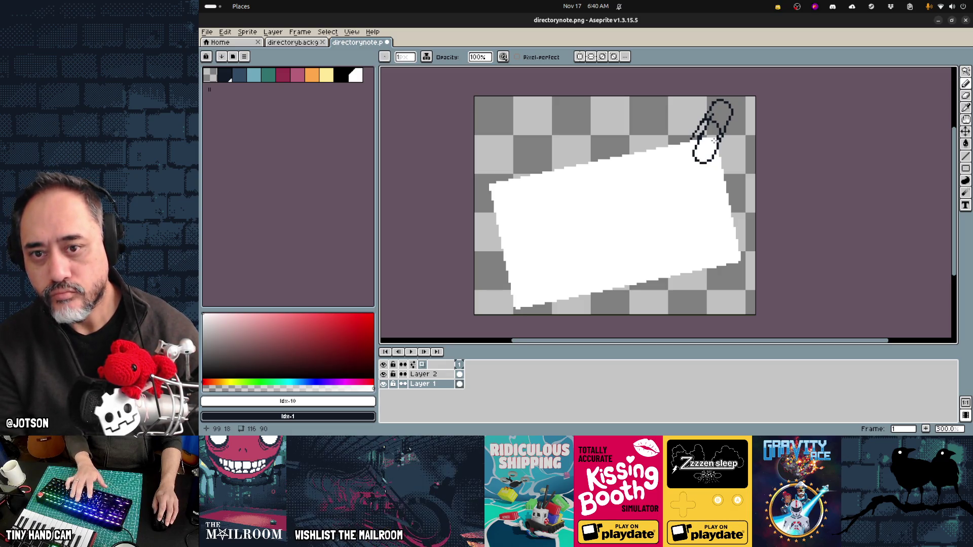
{"action": "key", "text": "e"}
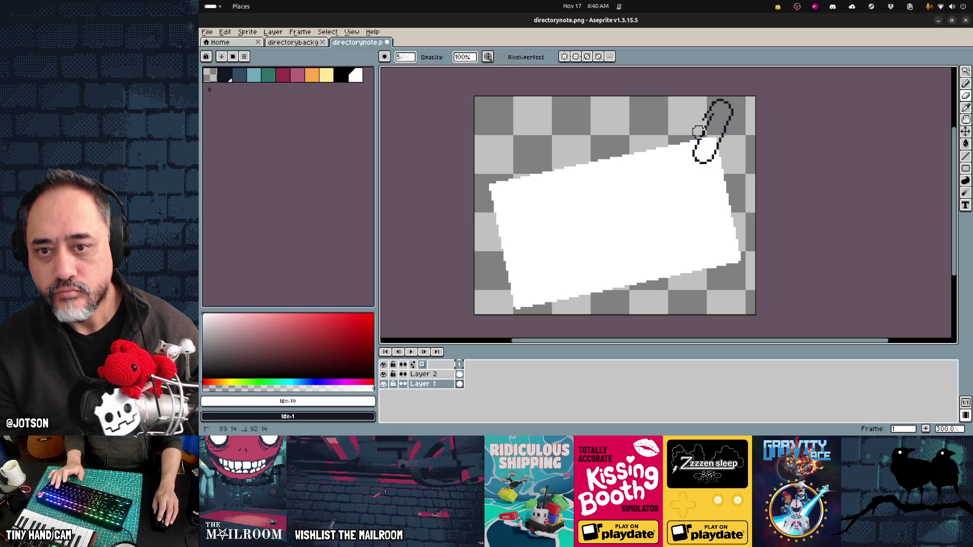
- Draw black wire lines on the paperclip layer with the pencil
{"action": "key", "text": "e"}
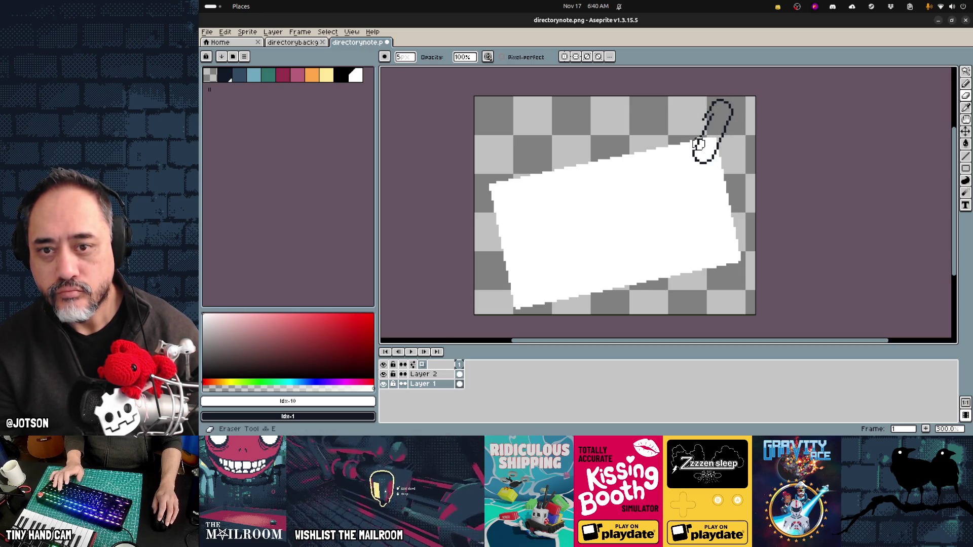
{"action": "key", "text": "b"}
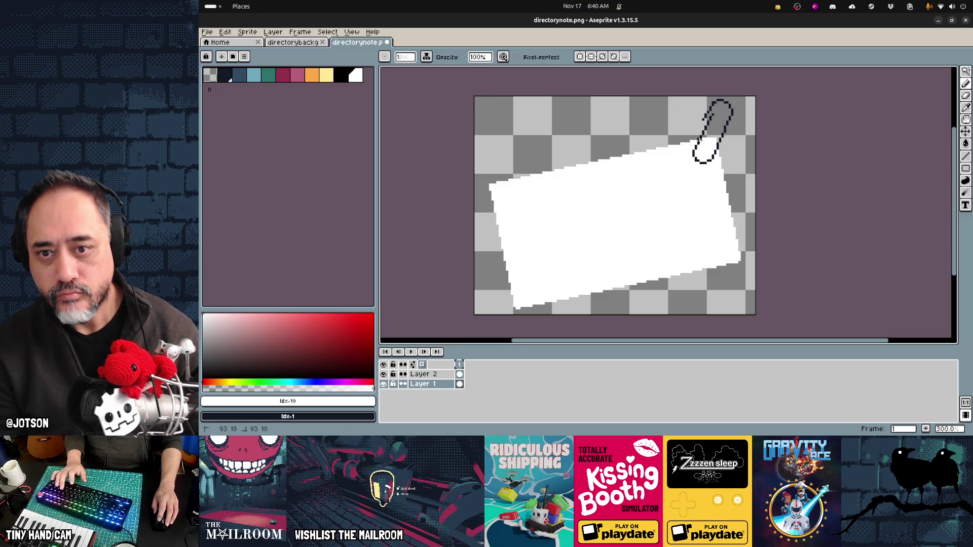
{"action": "scroll", "coordinate": [700, 187], "scroll_direction": "down", "scroll_amount": 2}
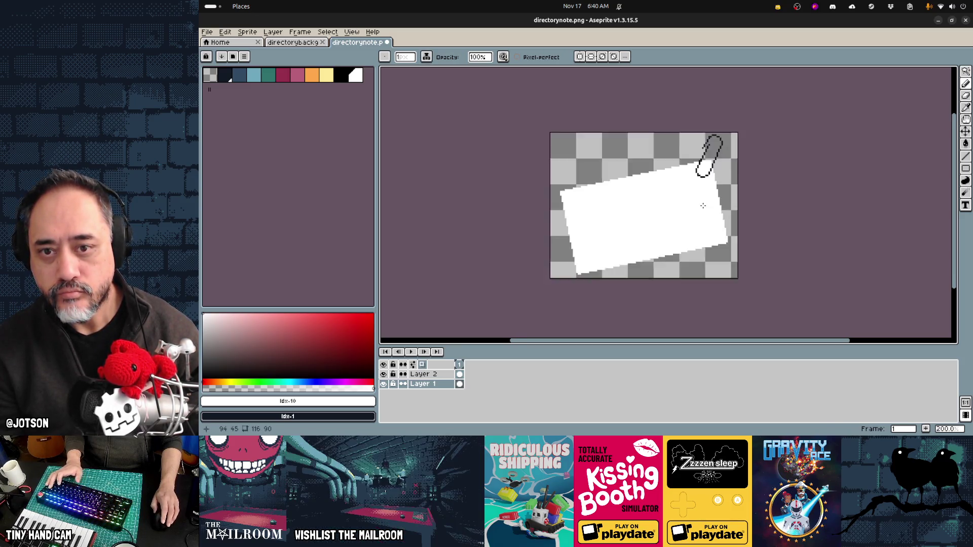
{"action": "scroll", "coordinate": [700, 210], "scroll_direction": "up", "scroll_amount": 2}
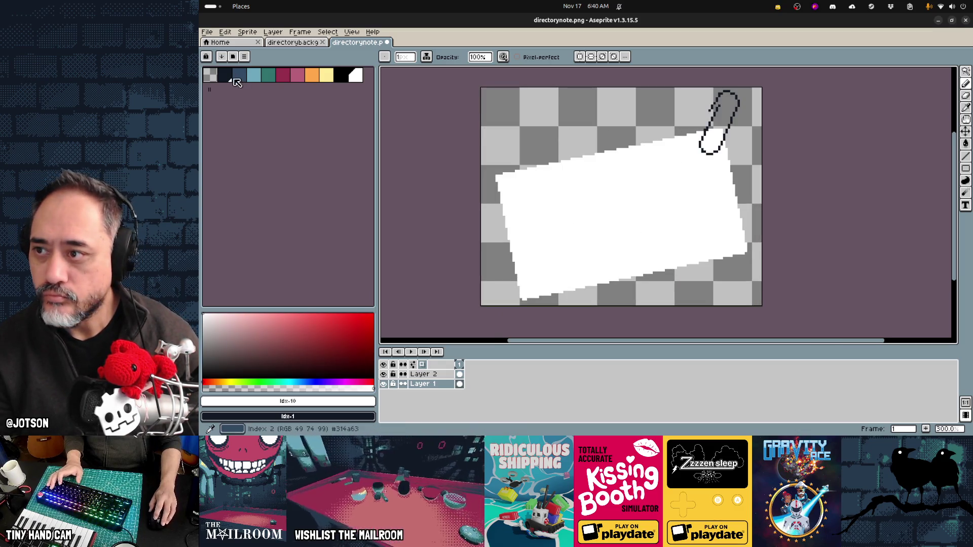
{"action": "left_click", "coordinate": [341, 79]}
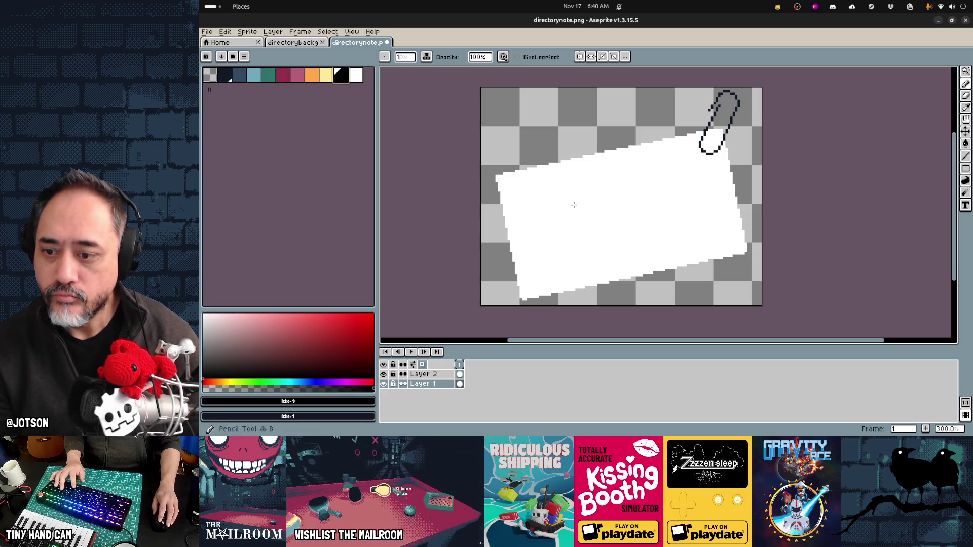
{"action": "key", "text": "Up"}
{"action": "left_click_drag", "start_coordinate": [564, 255], "coordinate": [550, 271]}
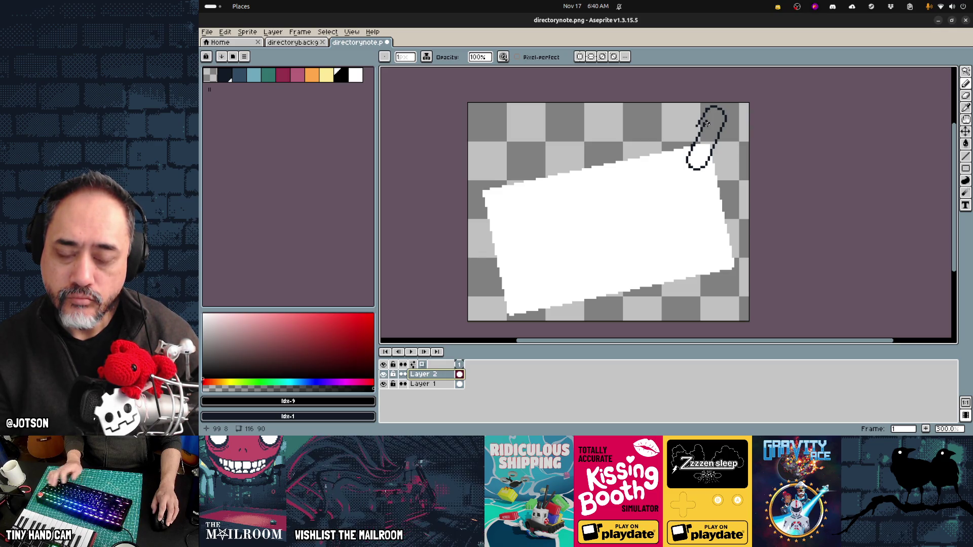
{"action": "key", "text": "alt+Tab"}
{"action": "key", "text": "alt+Tab"}
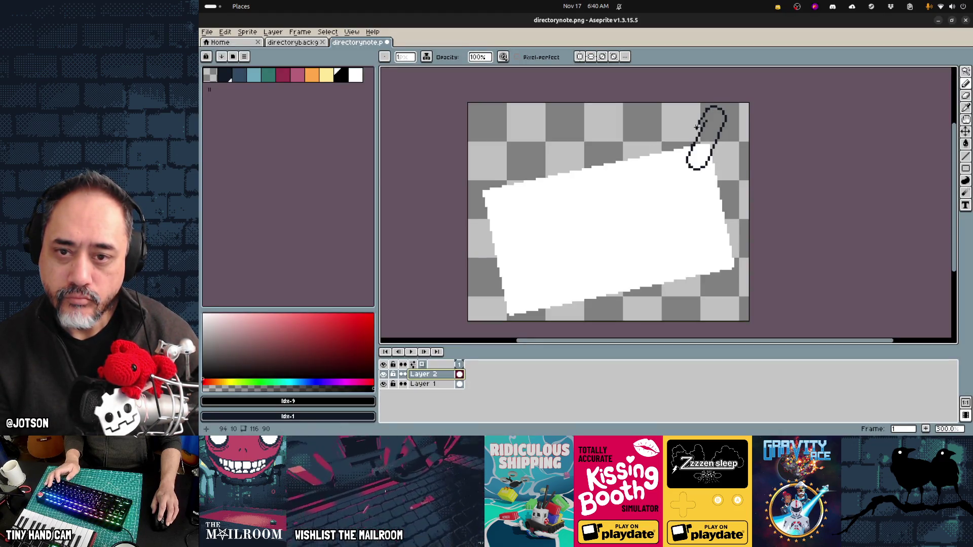
{"action": "left_click_drag", "start_coordinate": [696, 126], "coordinate": [685, 146]}
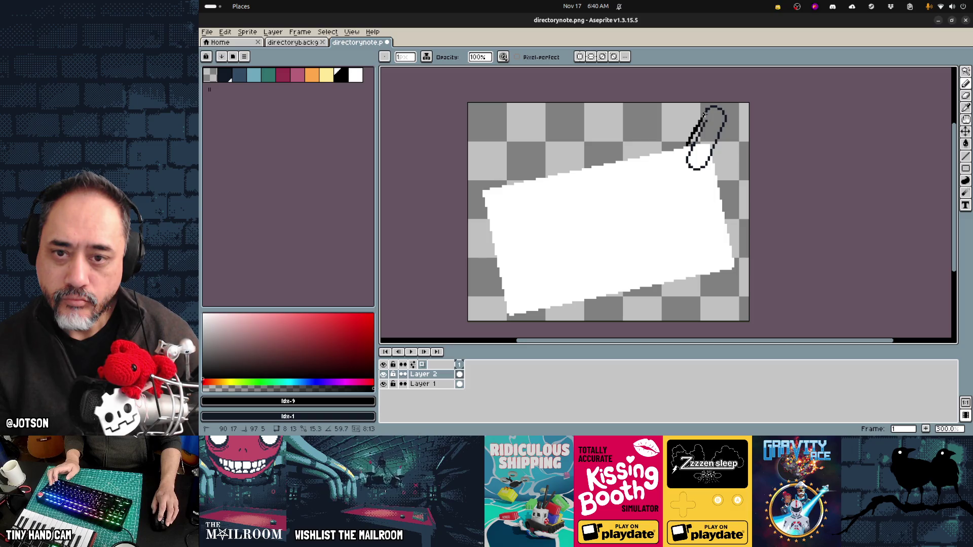
- Erase the note's top-right corner back beneath the paperclip's lower end
{"action": "key", "text": "e"}
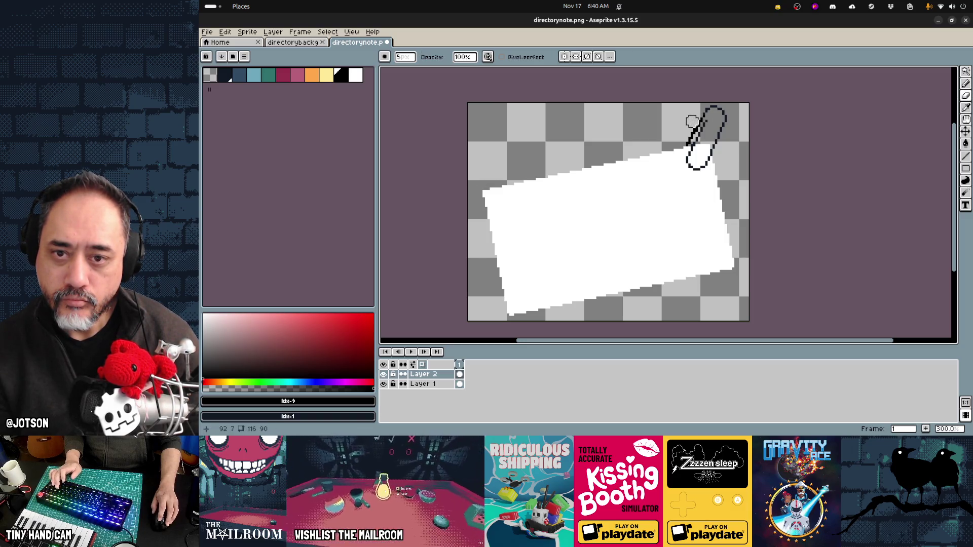
{"action": "key", "text": "shift"}
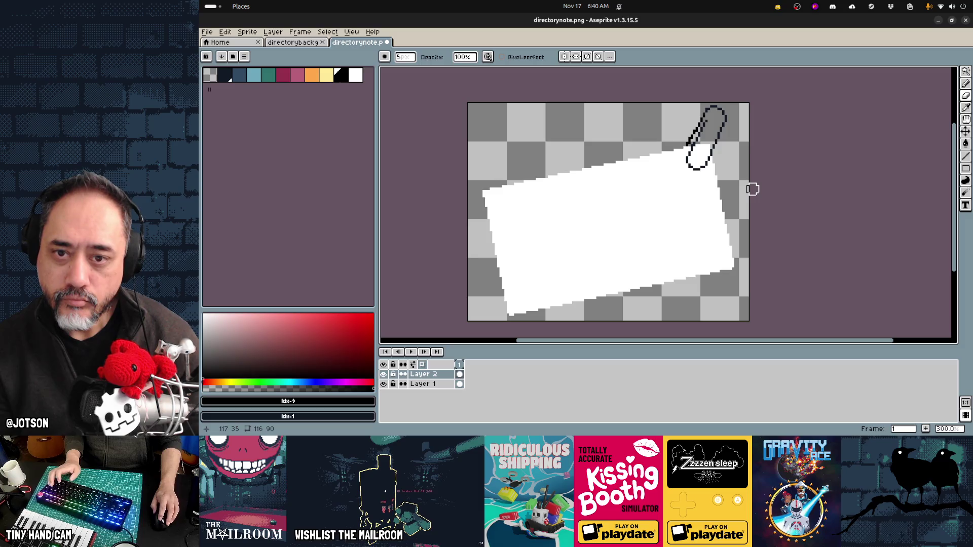
{"action": "scroll", "coordinate": [753, 189], "scroll_direction": "down", "scroll_amount": 2}
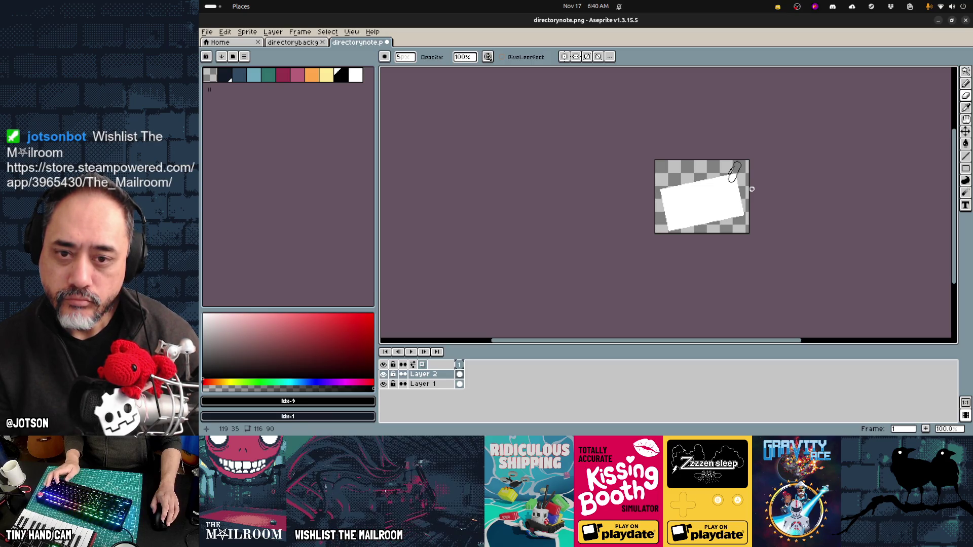
{"action": "scroll", "coordinate": [752, 189], "scroll_direction": "up", "scroll_amount": 1}
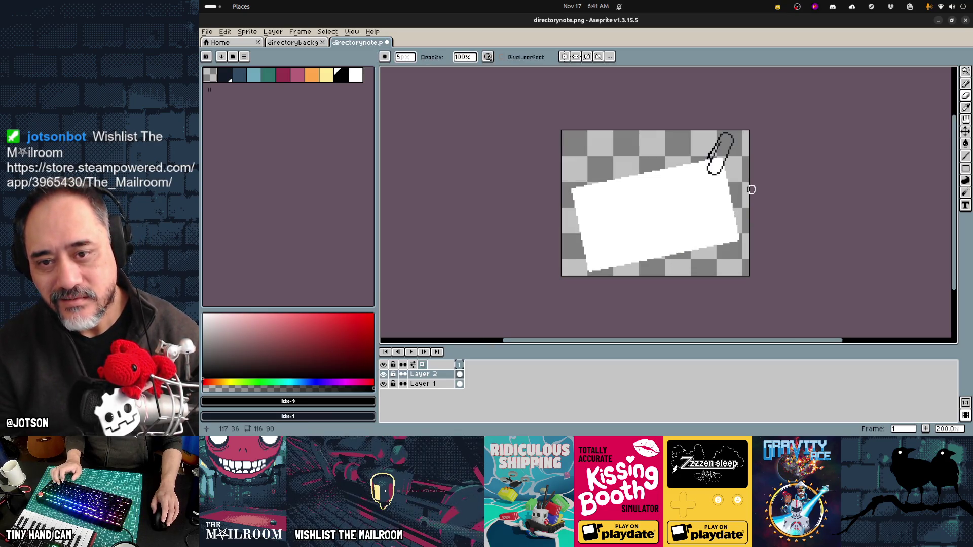
{"action": "key", "text": "v"}
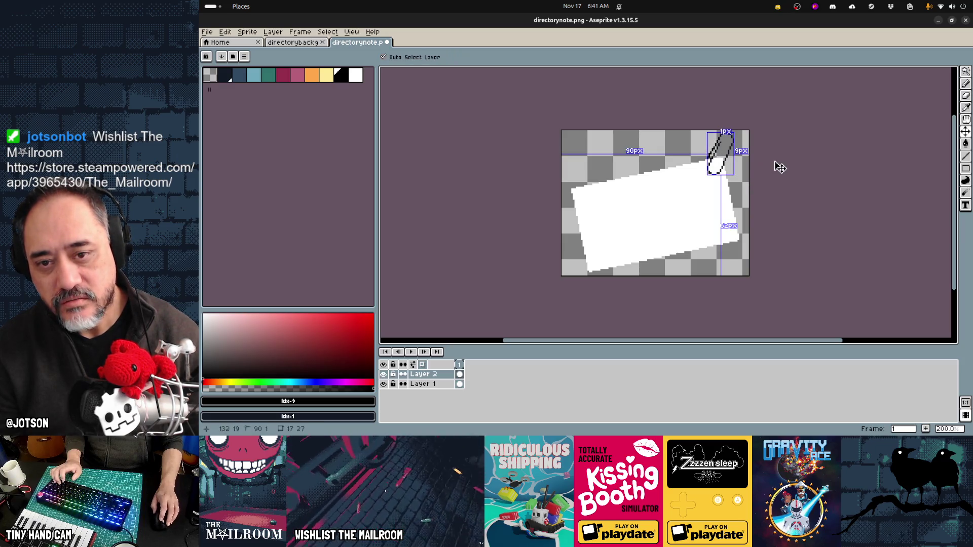
{"action": "key", "text": "ctrl+z"}
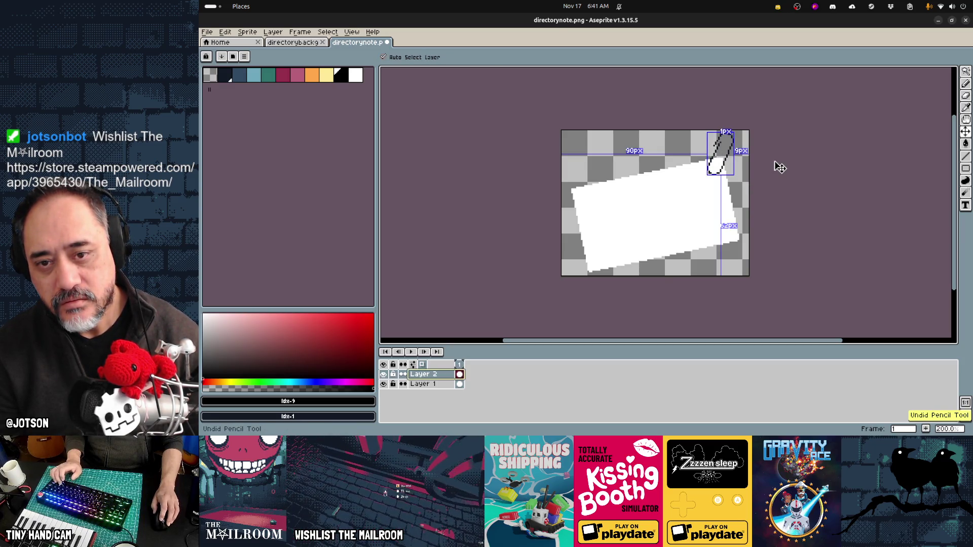
{"action": "key", "text": "alt+Down"}
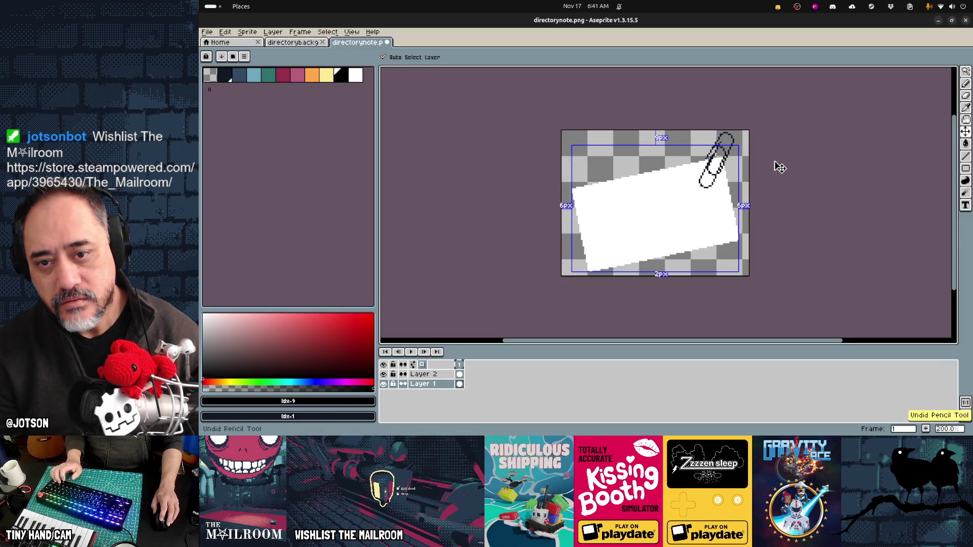
{"action": "key", "text": "ctrl+z"}
{"action": "key", "text": "ctrl+z"}
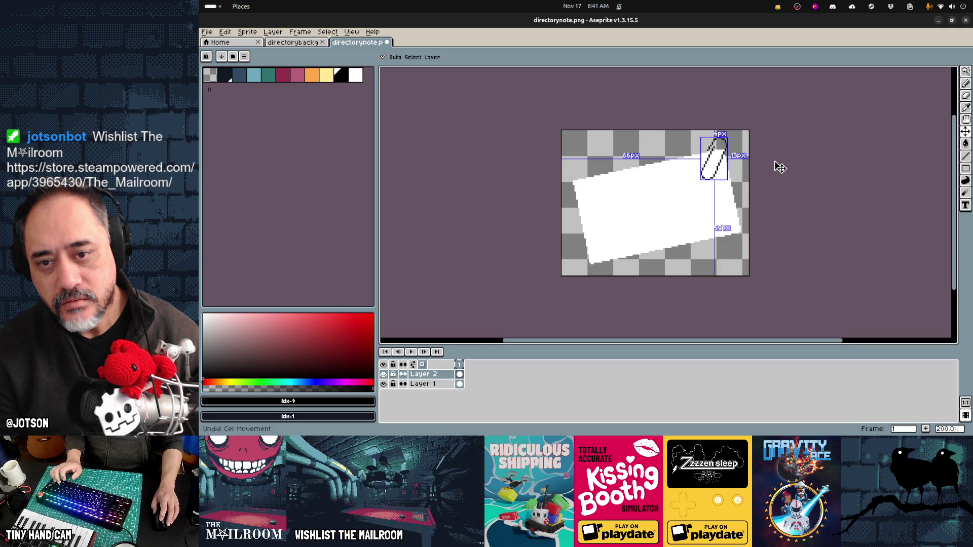
{"action": "key", "text": "ctrl+y"}
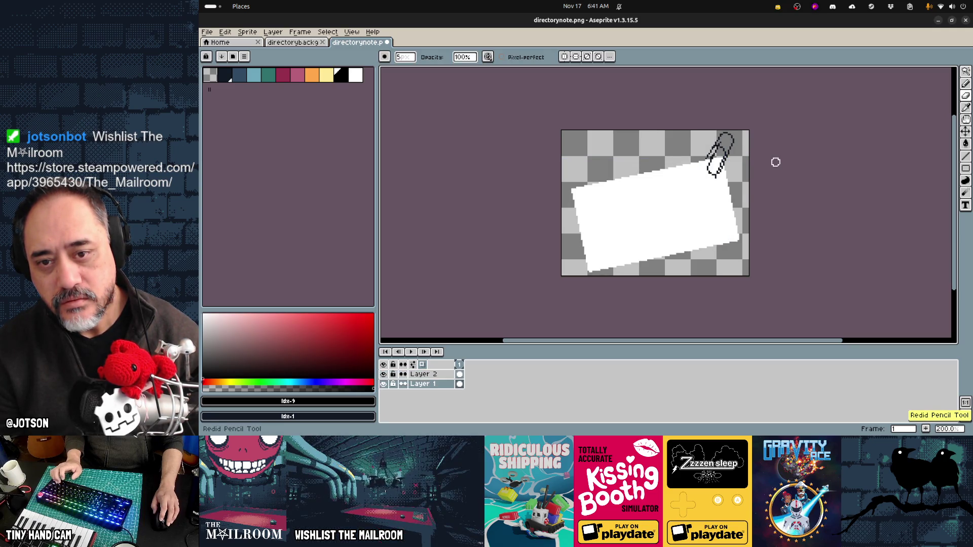
{"action": "key", "text": "alt+Up"}
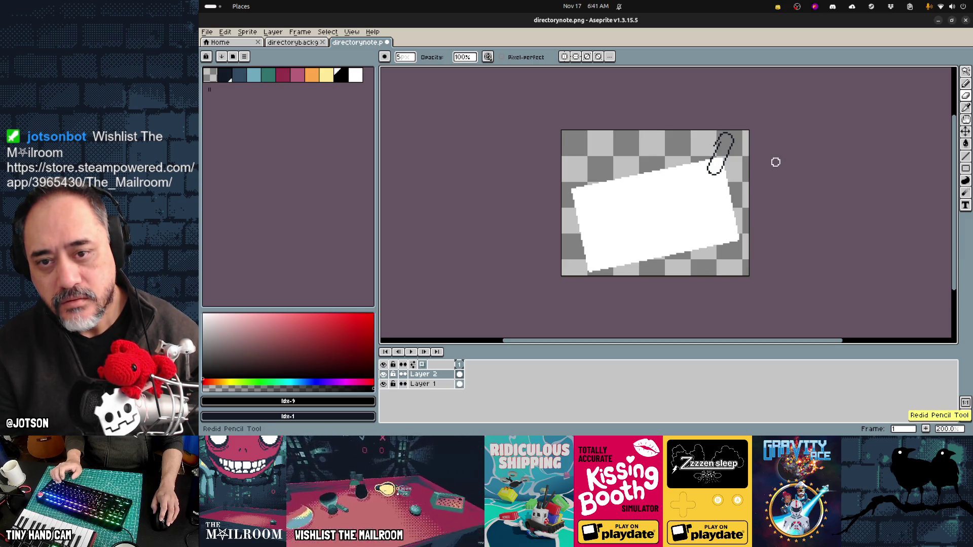
{"action": "key", "text": "ctrl+y"}
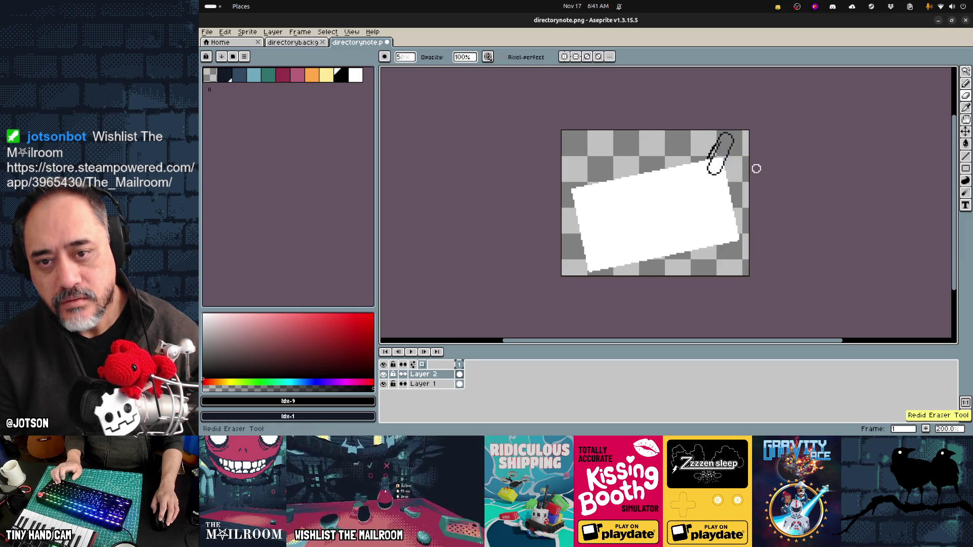
{"action": "key", "text": "v"}
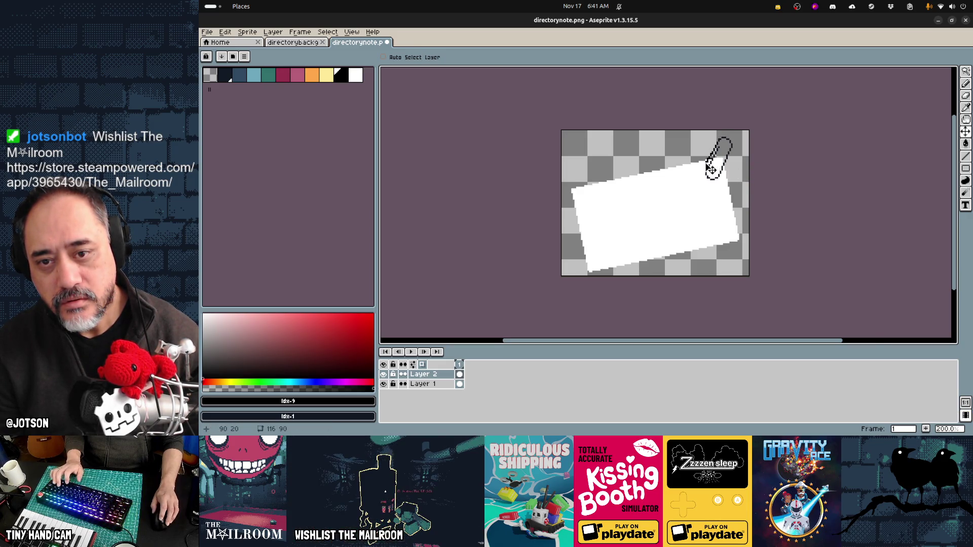
{"action": "scroll", "coordinate": [709, 168], "scroll_direction": "up", "scroll_amount": 3}
{"action": "key", "text": "e"}
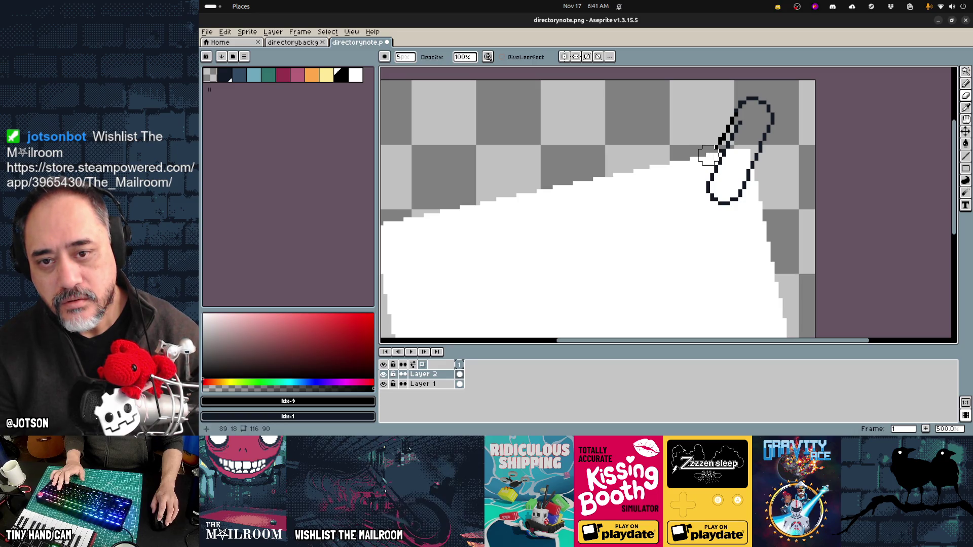
- Erase stray pixels where the clip meets the note and draw a black wire line on Layer 2
{"action": "left_click", "coordinate": [712, 155]}
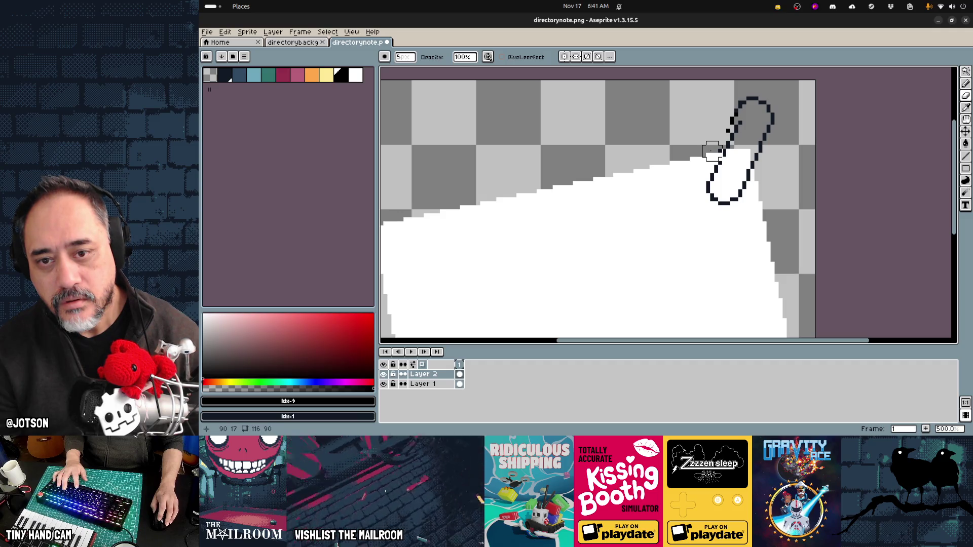
{"action": "left_click_drag", "start_coordinate": [712, 151], "coordinate": [712, 147]}
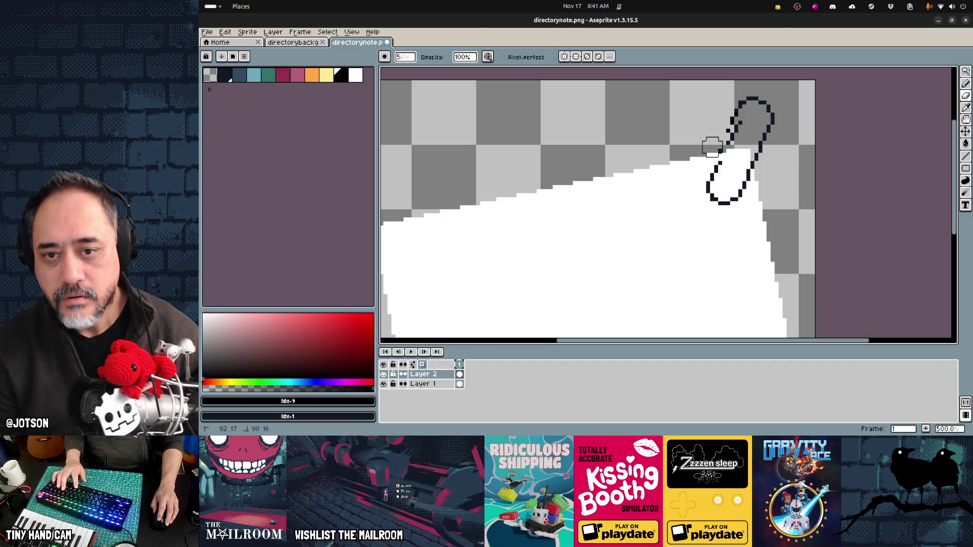
{"action": "key", "text": "b"}
{"action": "key", "text": "Down"}
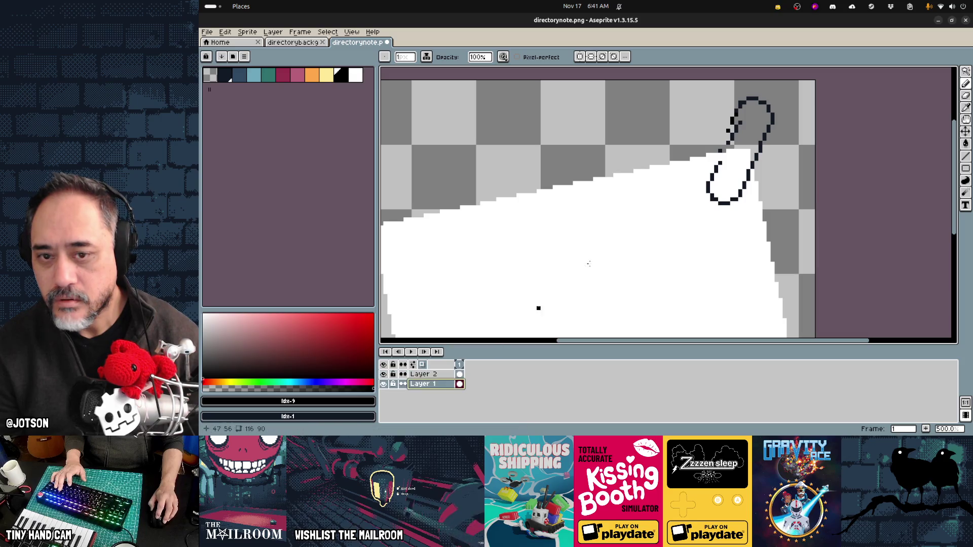
{"action": "key", "text": "e"}
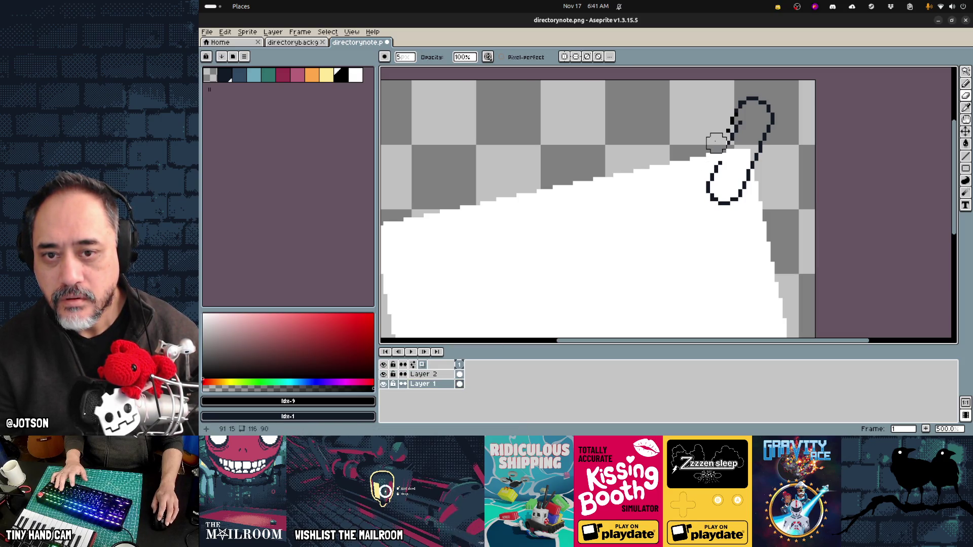
{"action": "key", "text": "b"}
{"action": "left_click", "coordinate": [425, 374]}
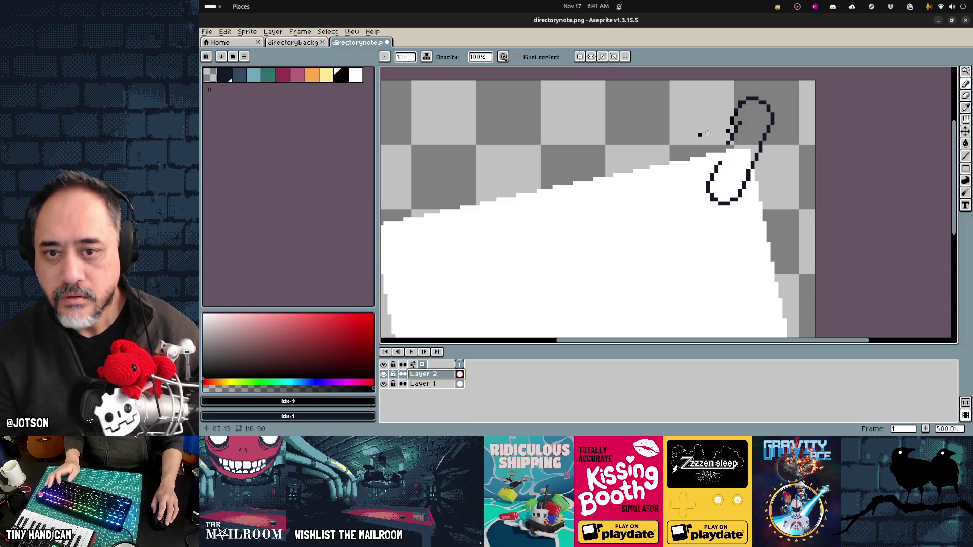
{"action": "mouse_move", "coordinate": [728, 142]}
{"action": "left_mouse_down"}
{"action": "mouse_move", "coordinate": [717, 159]}
{"action": "mouse_move", "coordinate": [715, 150]}
{"action": "left_mouse_up"}
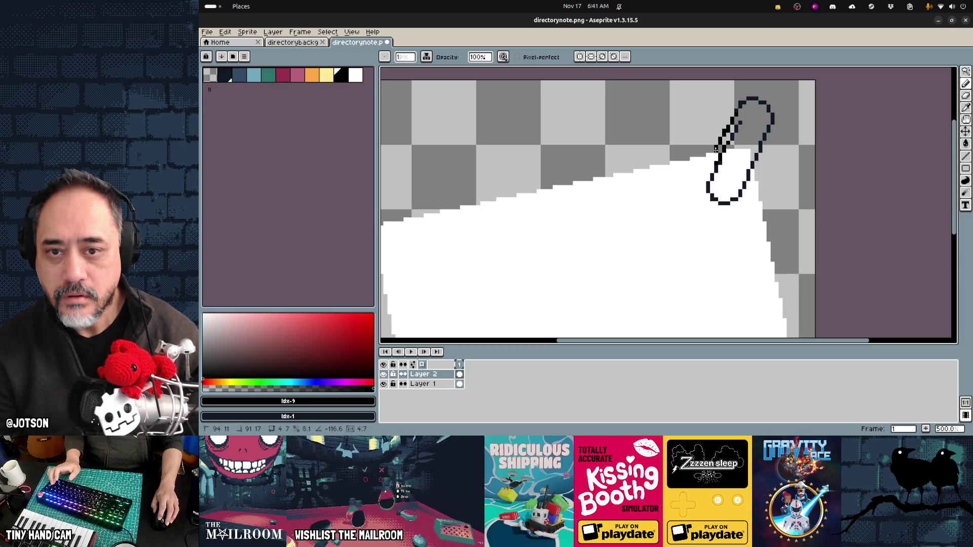
- Nudge the note layer up two pixels and save directorynote.png
{"action": "scroll", "coordinate": [779, 181], "scroll_direction": "down", "scroll_amount": 3}
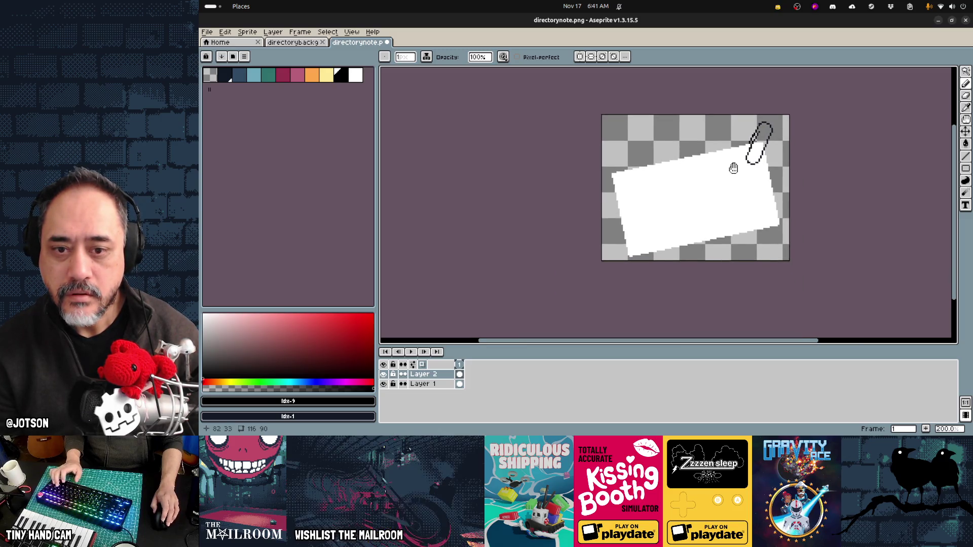
{"action": "left_click_drag", "start_coordinate": [738, 197], "coordinate": [733, 168]}
{"action": "key", "text": "v"}
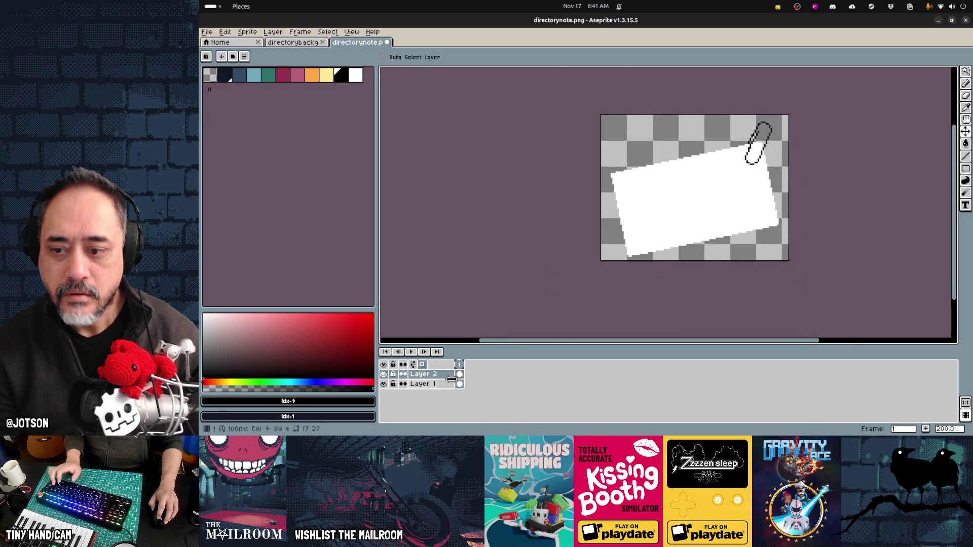
{"action": "key", "text": "alt+Down"}
{"action": "left_click_drag", "start_coordinate": [718, 227], "coordinate": [718, 222]}
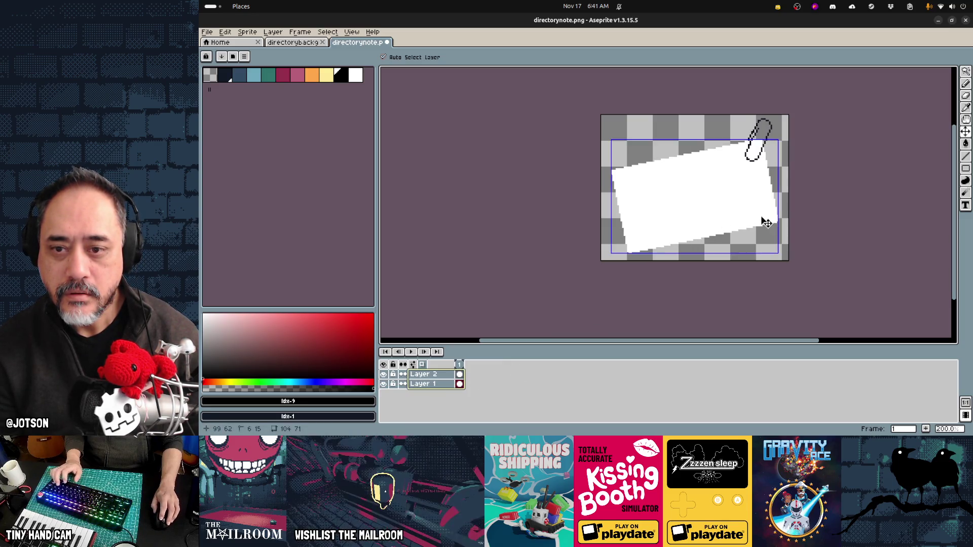
{"action": "key", "text": "ctrl+s"}
{"action": "key", "text": "alt+Tab"}
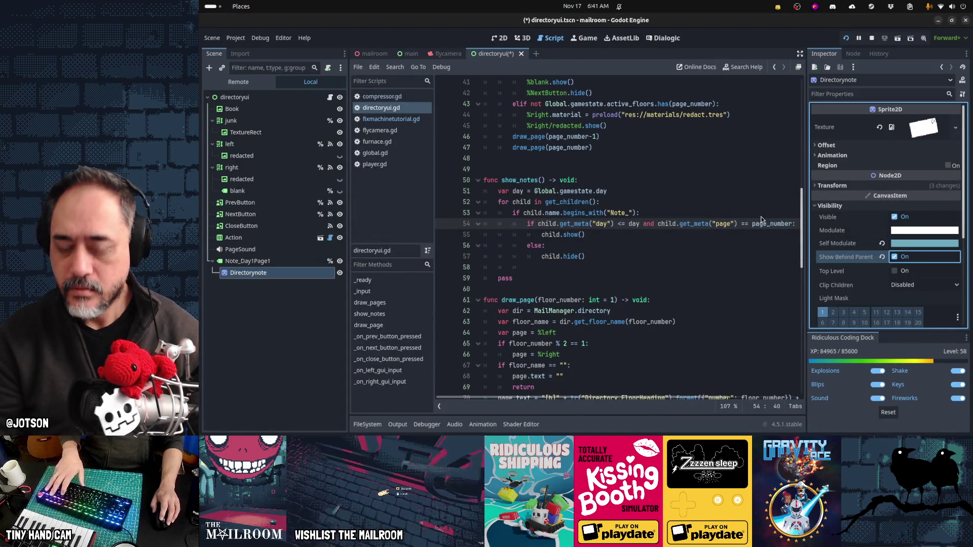
- Show the book scene in 2D and shift the note's text label slightly onto the blue note
{"action": "key", "text": "ctrl+F1"}
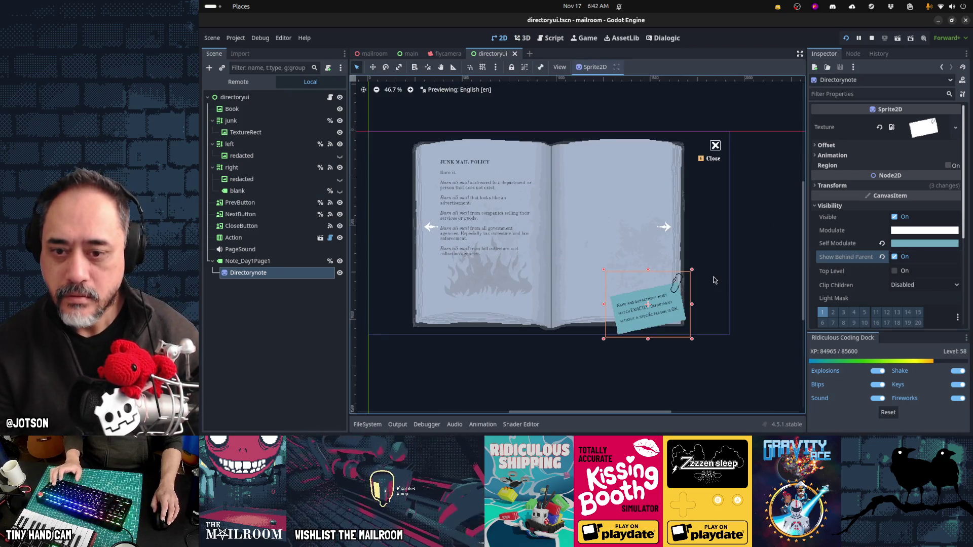
{"action": "scroll", "coordinate": [711, 283], "scroll_direction": "up", "scroll_amount": 1}
{"action": "key", "text": "v"}
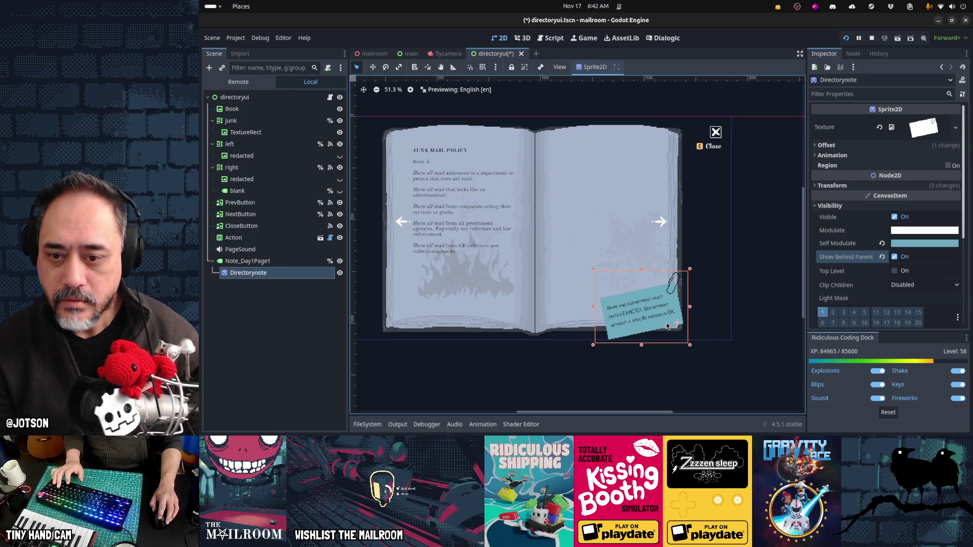
{"action": "left_click", "coordinate": [310, 261]}
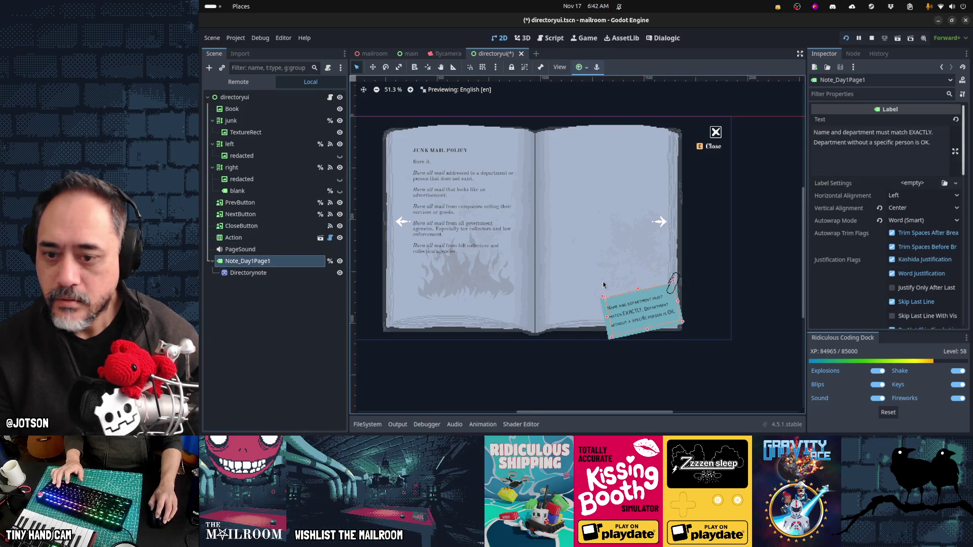
{"action": "left_click", "coordinate": [646, 312]}
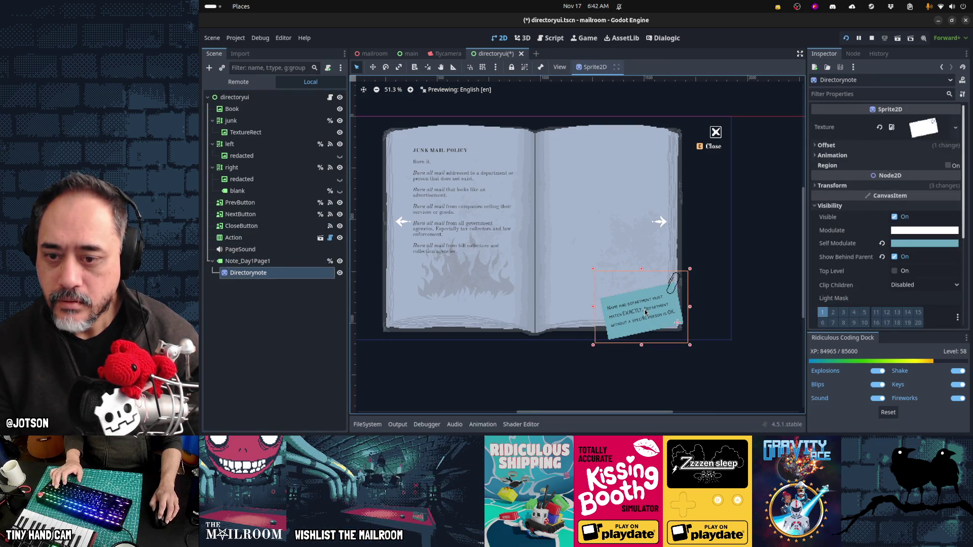
{"action": "left_click", "coordinate": [310, 261]}
{"action": "key", "text": "w"}
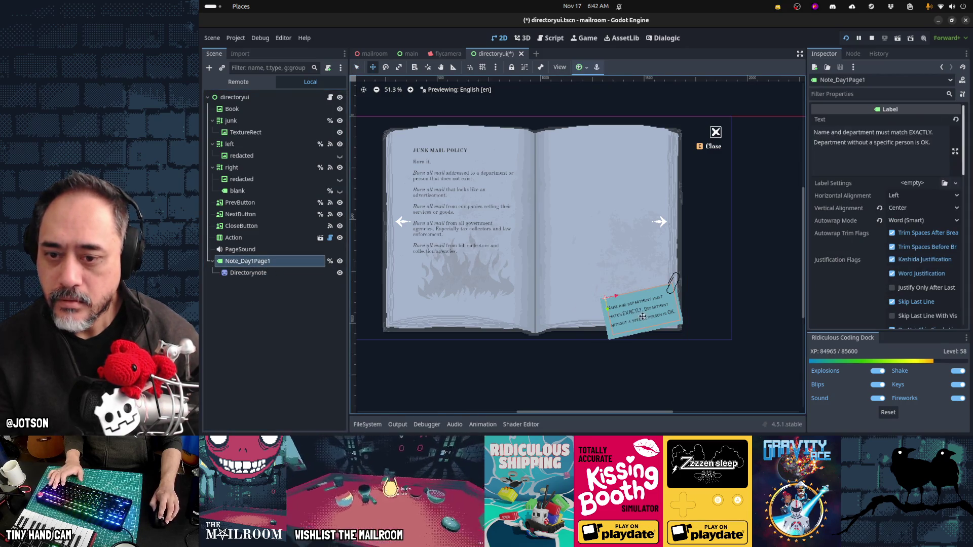
{"action": "left_click_drag", "start_coordinate": [647, 317], "coordinate": [647, 317]}
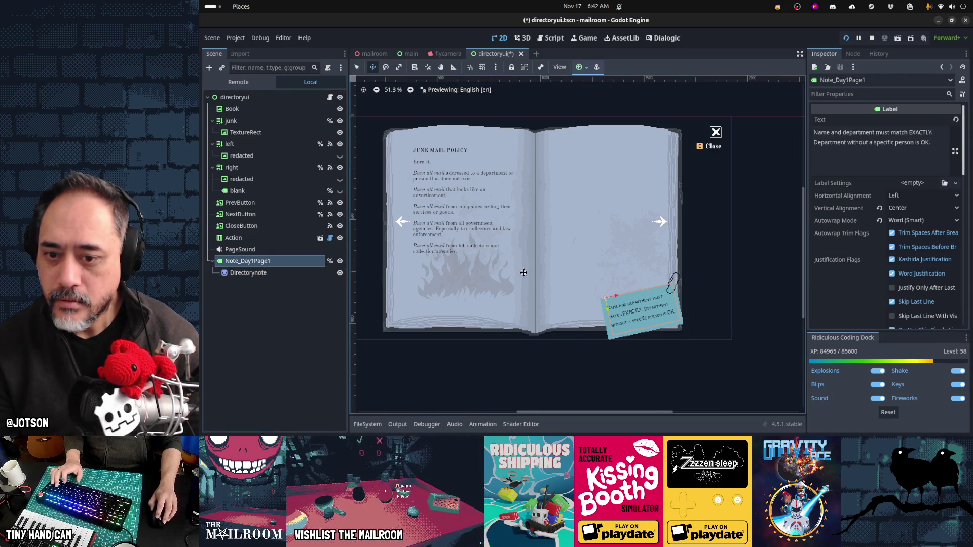
- Trim the text label's left edge and nudge the blue note sprite up and left
{"action": "key", "text": "q"}
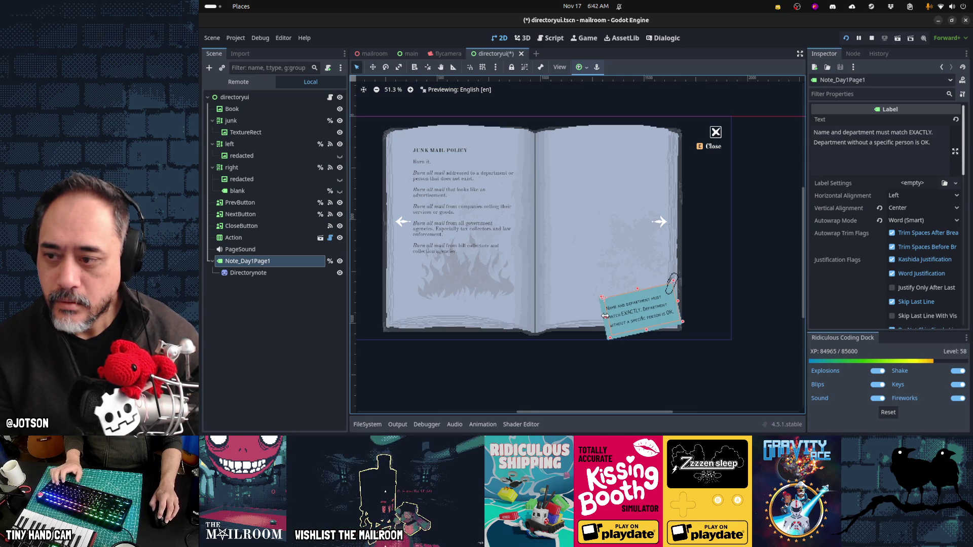
{"action": "left_click_drag", "start_coordinate": [605, 316], "coordinate": [606, 316]}
{"action": "scroll", "coordinate": [689, 319], "scroll_direction": "up", "scroll_amount": 3}
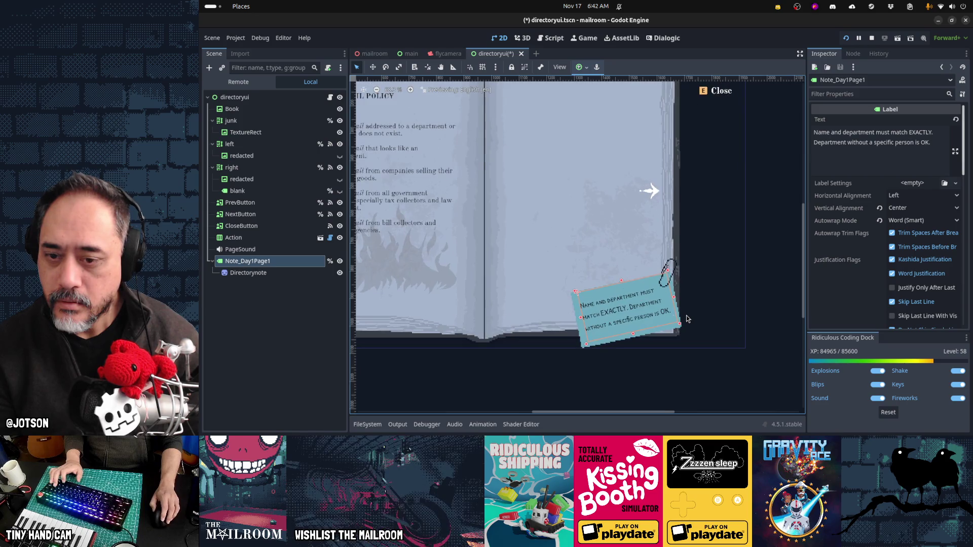
{"action": "left_click", "coordinate": [636, 310]}
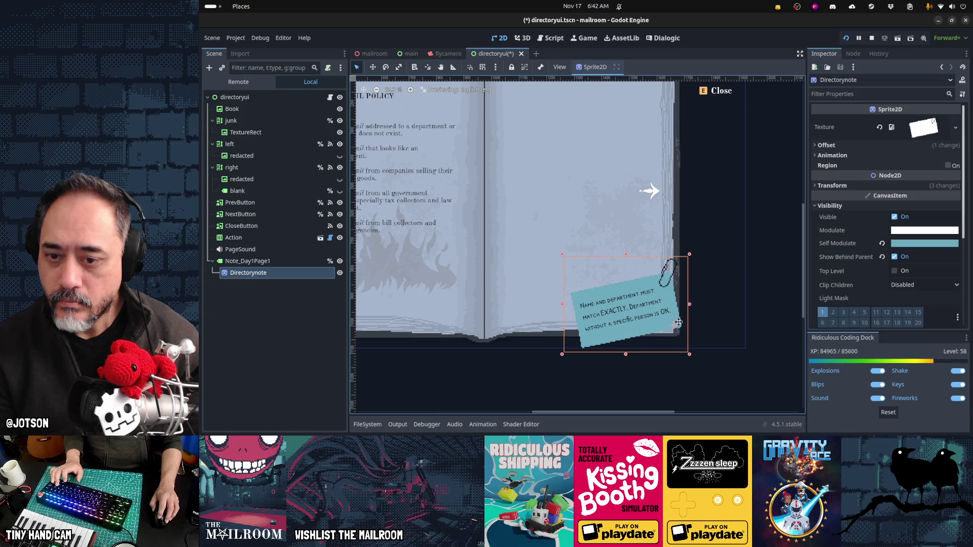
{"action": "left_click_drag", "start_coordinate": [678, 322], "coordinate": [674, 325]}
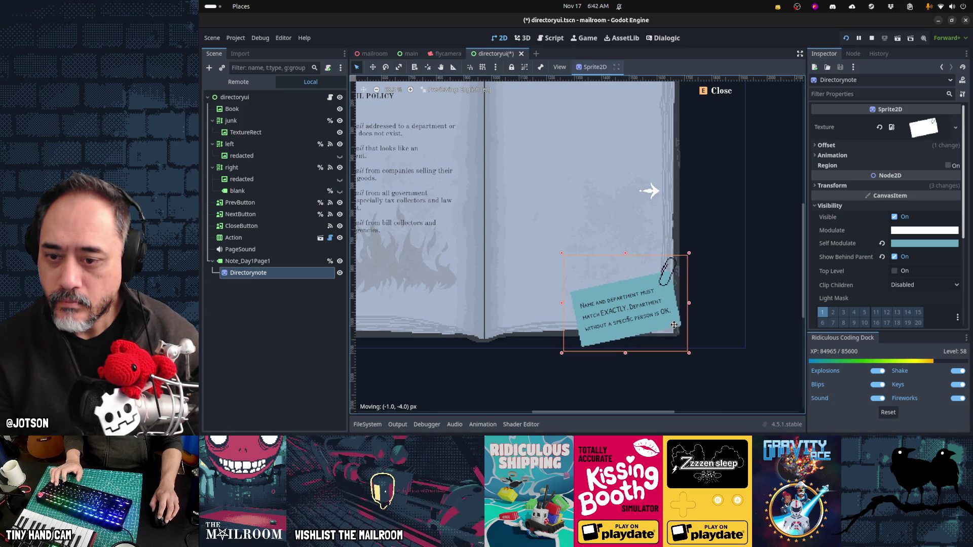
{"action": "left_click", "coordinate": [282, 263]}
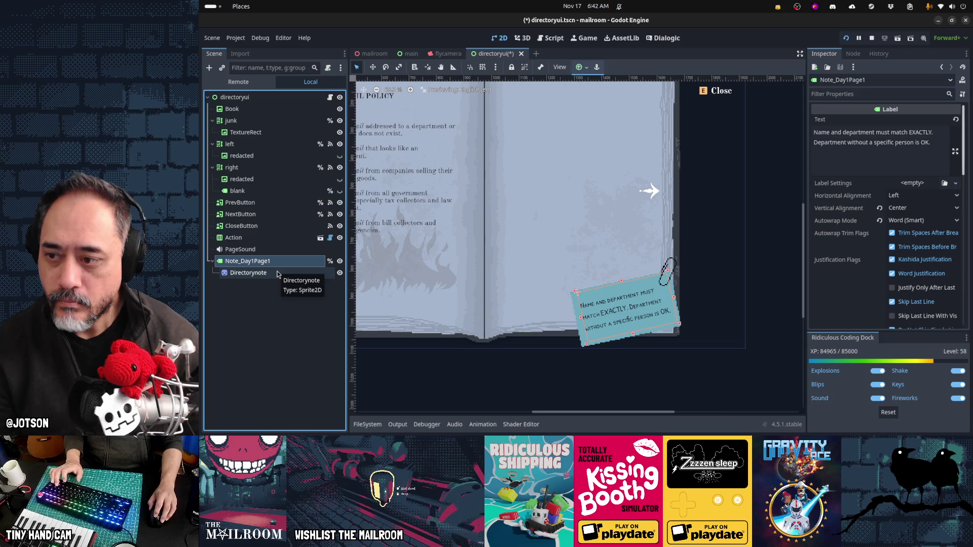
- Turn off Show Behind Parent in the Directorynote sprite's Visibility settings
{"action": "left_click", "coordinate": [278, 273]}
{"action": "key", "text": "Delete"}
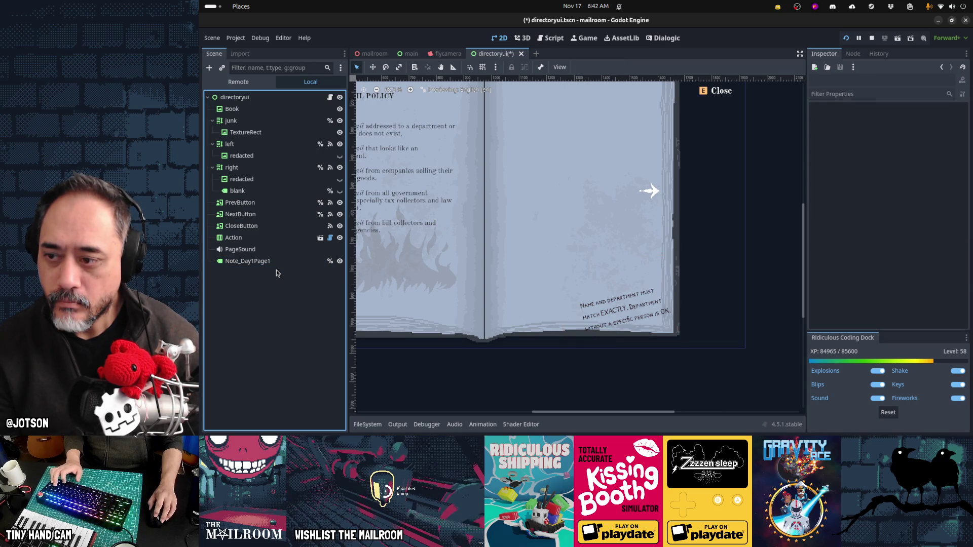
{"action": "key", "text": "ctrl+z"}
{"action": "left_click", "coordinate": [583, 303]}
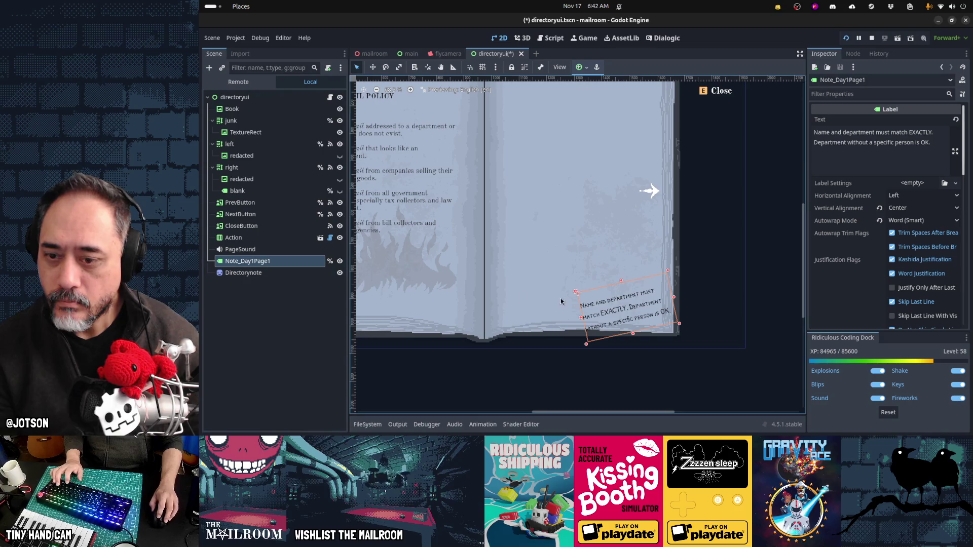
{"action": "left_click", "coordinate": [272, 274]}
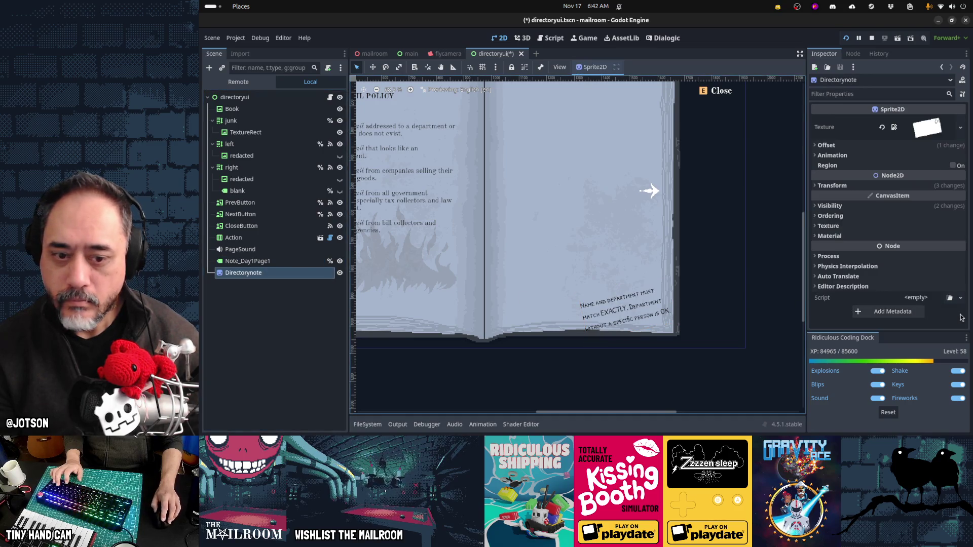
{"action": "left_click", "coordinate": [831, 205]}
{"action": "left_click", "coordinate": [894, 257]}
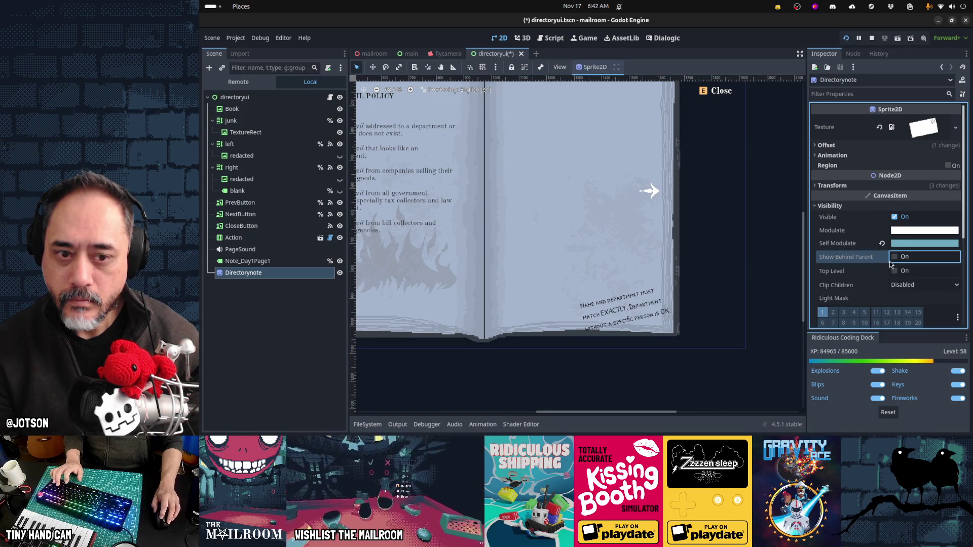
- Move Directorynote above Note_Day1Page1 in the Scene tree, then undo the reorder
{"action": "left_click_drag", "start_coordinate": [273, 274], "coordinate": [276, 260]}
{"action": "left_click", "coordinate": [282, 273]}
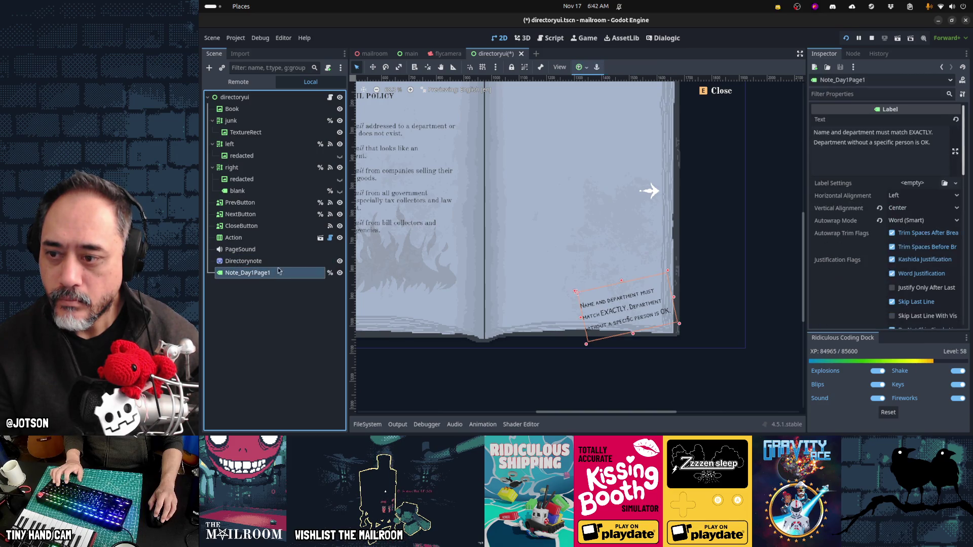
{"action": "left_click", "coordinate": [283, 261]}
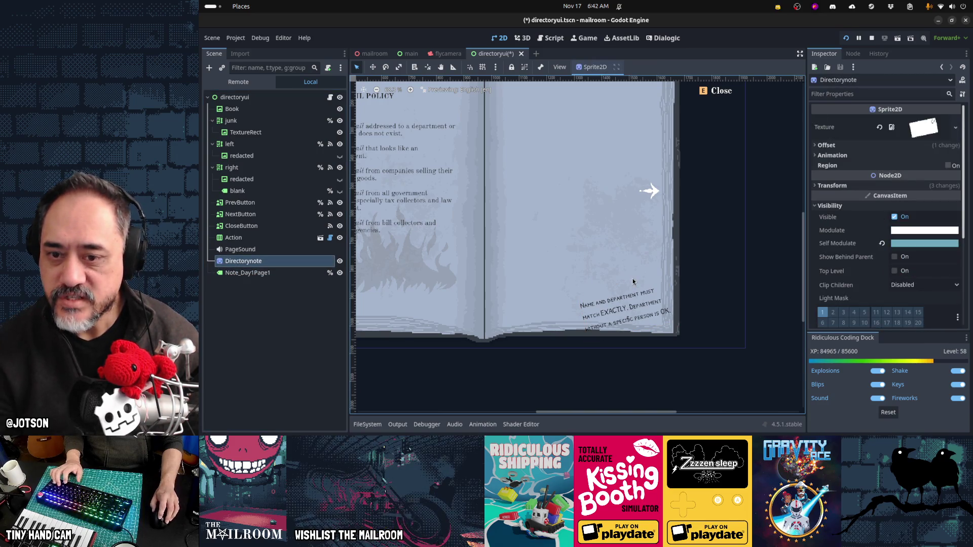
{"action": "key", "text": "ctrl+z"}
{"action": "scroll", "coordinate": [632, 282], "scroll_direction": "down", "scroll_amount": 3}
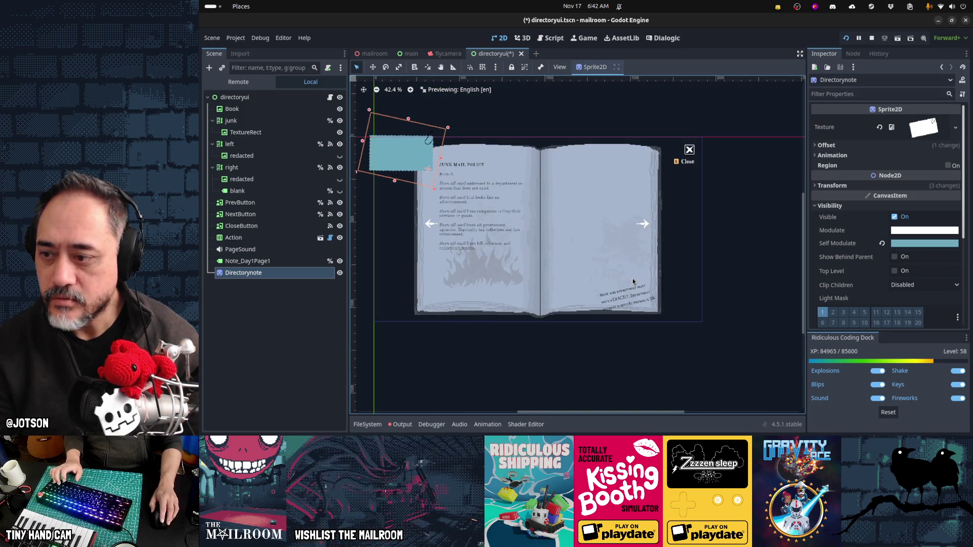
- Drag the blue note onto the right page's lower corner and place Directorynote above Note_Day1Page1
{"action": "mouse_move", "coordinate": [399, 163]}
{"action": "left_mouse_down"}
{"action": "mouse_move", "coordinate": [633, 309]}
{"action": "mouse_move", "coordinate": [622, 309]}
{"action": "left_mouse_up"}
{"action": "left_click_drag", "start_coordinate": [282, 276], "coordinate": [286, 259]}
{"action": "scroll", "coordinate": [668, 337], "scroll_direction": "up", "scroll_amount": 3}
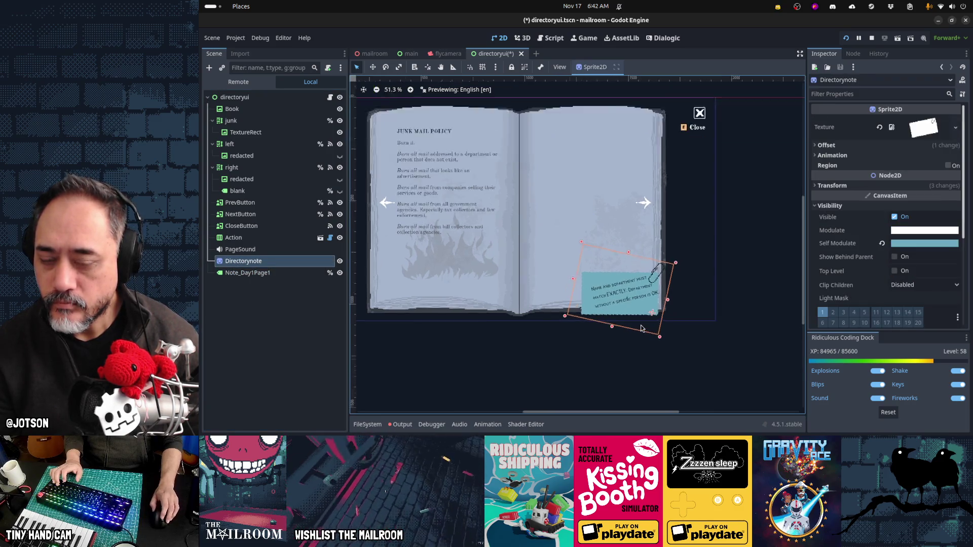
- Tilt the note about 17 degrees, reset its Offset to 0, 0, and move it under the text
{"action": "key", "text": "e"}
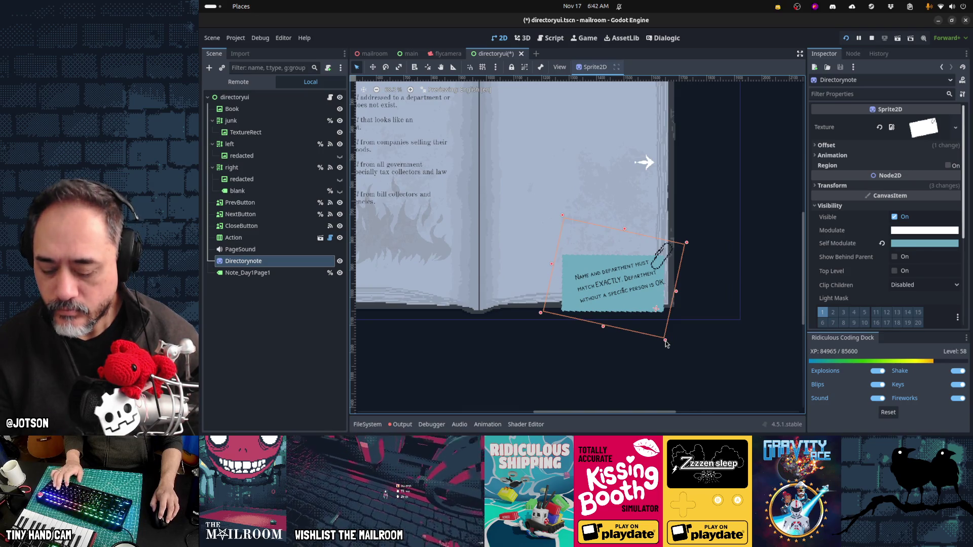
{"action": "mouse_move", "coordinate": [663, 340]}
{"action": "left_mouse_down"}
{"action": "mouse_move", "coordinate": [680, 333]}
{"action": "mouse_move", "coordinate": [669, 342]}
{"action": "mouse_move", "coordinate": [658, 304]}
{"action": "mouse_move", "coordinate": [632, 317]}
{"action": "mouse_move", "coordinate": [628, 297]}
{"action": "left_mouse_up"}
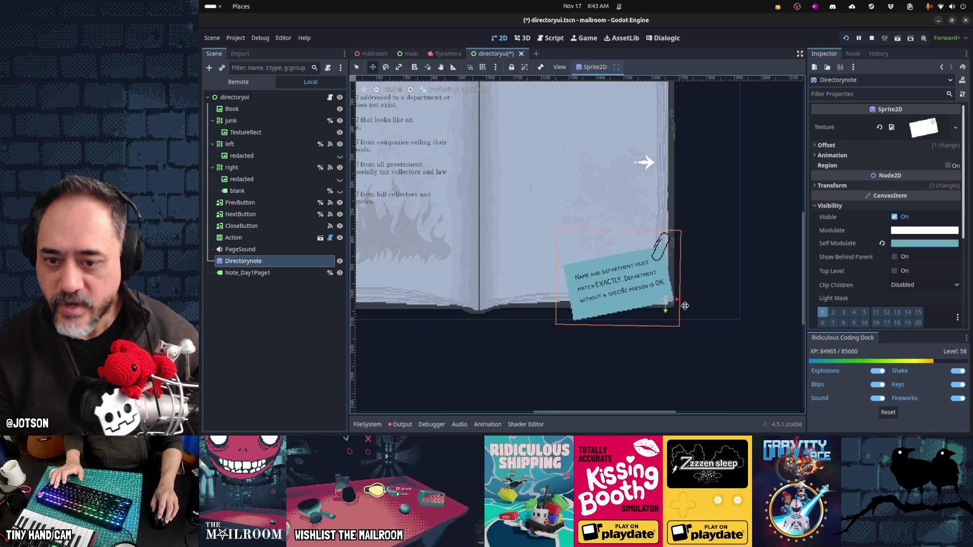
{"action": "left_click", "coordinate": [850, 146]}
{"action": "left_click", "coordinate": [882, 171]}
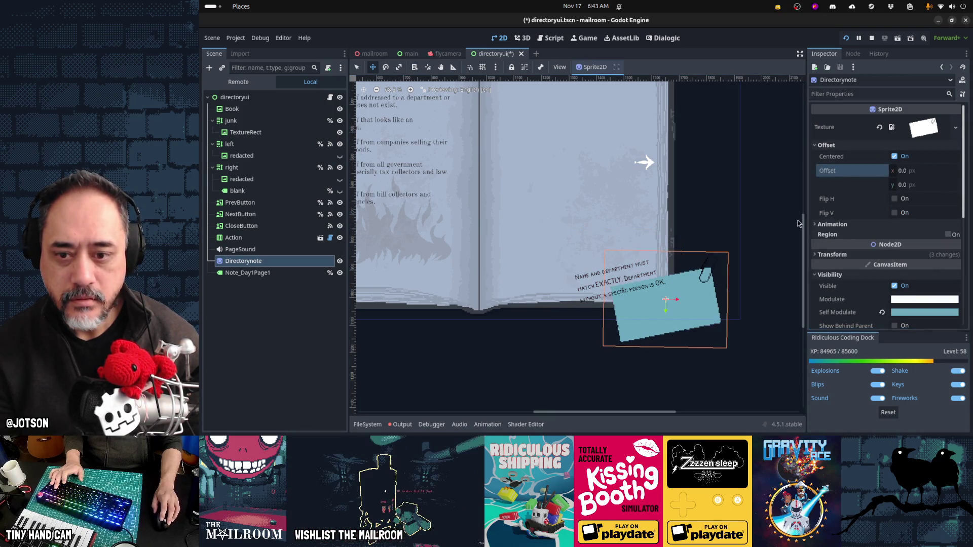
{"action": "mouse_move", "coordinate": [693, 315]}
{"action": "left_mouse_down"}
{"action": "mouse_move", "coordinate": [661, 288]}
{"action": "mouse_move", "coordinate": [647, 289]}
{"action": "left_mouse_up"}
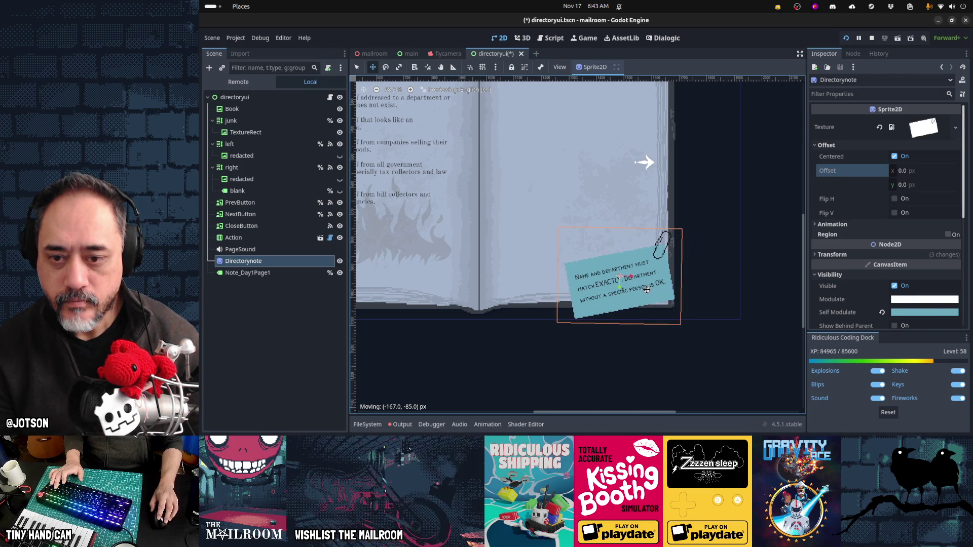
- Nudge the text label onto the note and narrow it so its words rewrap
{"action": "left_click", "coordinate": [297, 276]}
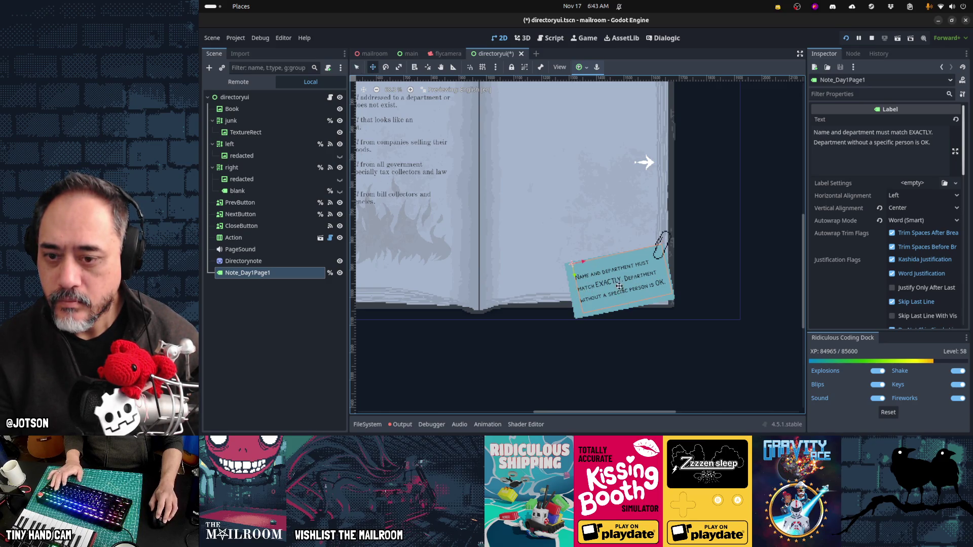
{"action": "mouse_move", "coordinate": [619, 287]}
{"action": "left_mouse_down"}
{"action": "mouse_move", "coordinate": [714, 270]}
{"action": "mouse_move", "coordinate": [635, 287]}
{"action": "left_mouse_up"}
{"action": "key", "text": "q"}
{"action": "key", "text": "w"}
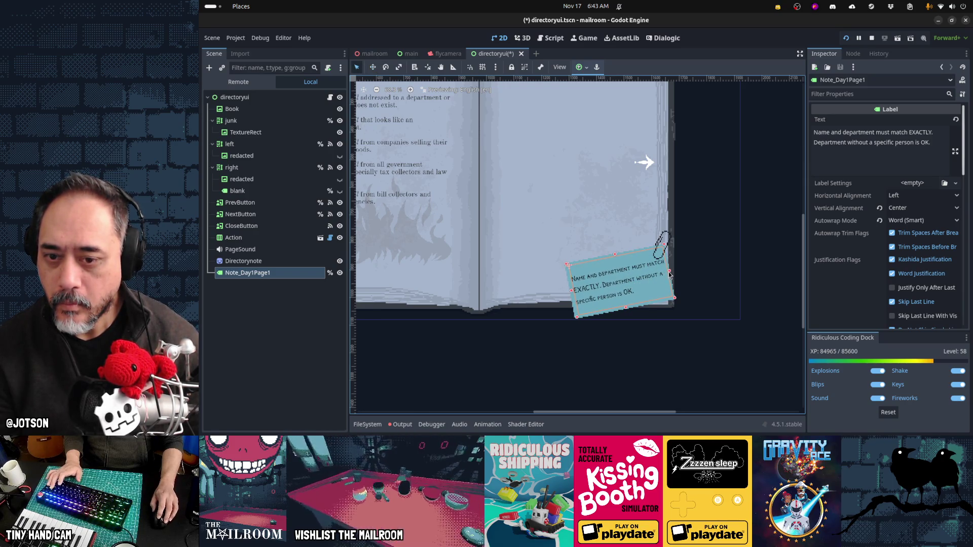
{"action": "left_click_drag", "start_coordinate": [665, 276], "coordinate": [667, 273]}
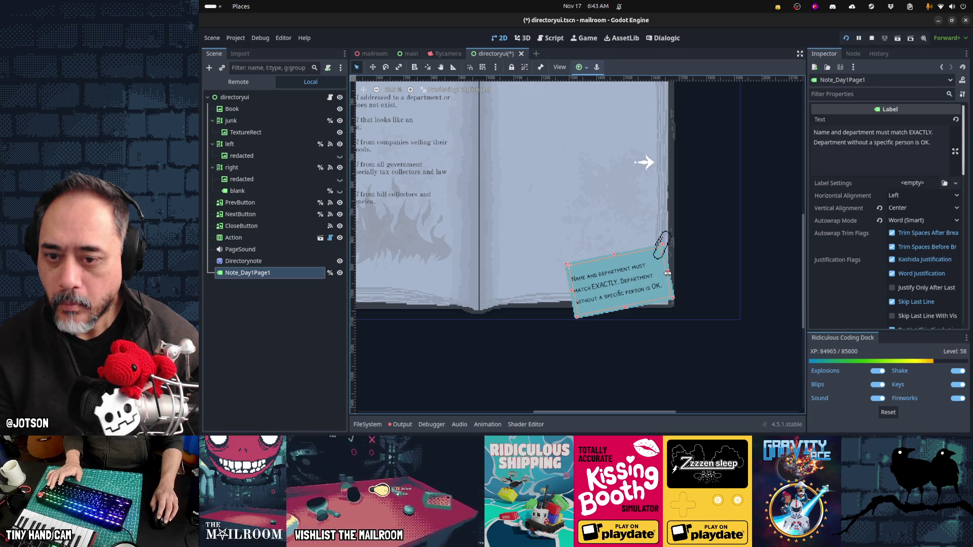
{"action": "left_click", "coordinate": [727, 263]}
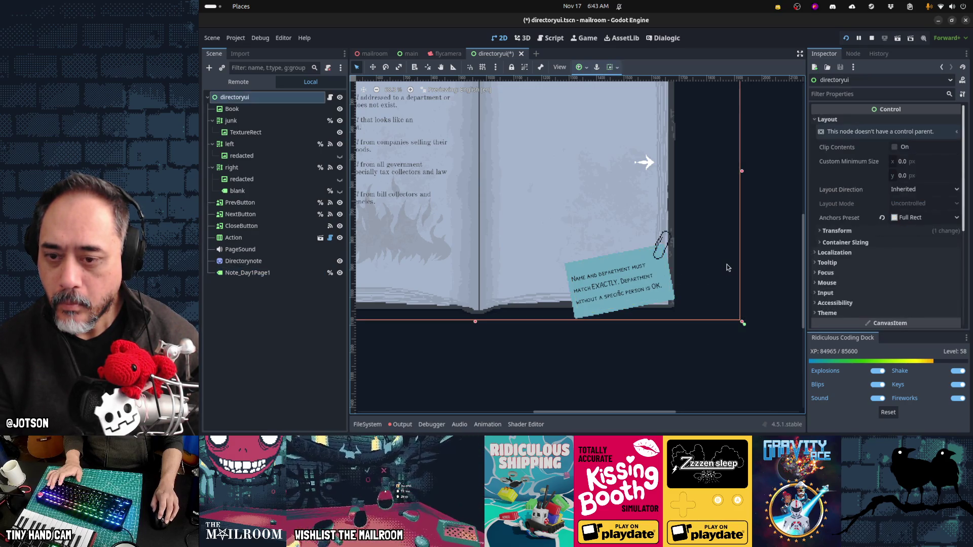
- Review the note on the running game's Floor 1 spread, then bring Aseprite's directorynote.png forward
{"action": "left_click", "coordinate": [759, 332]}
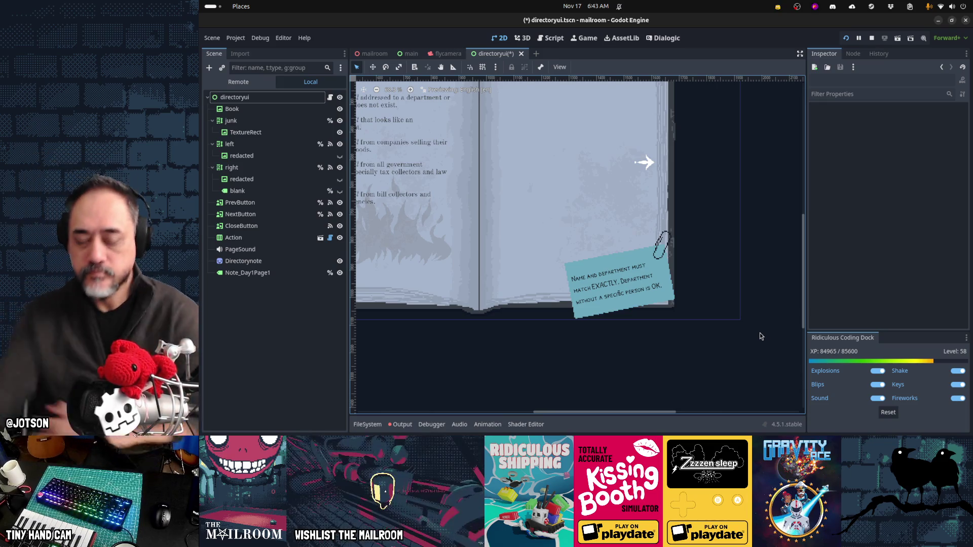
{"action": "key", "text": "alt+Tab"}
{"action": "key", "text": "alt+Tab"}
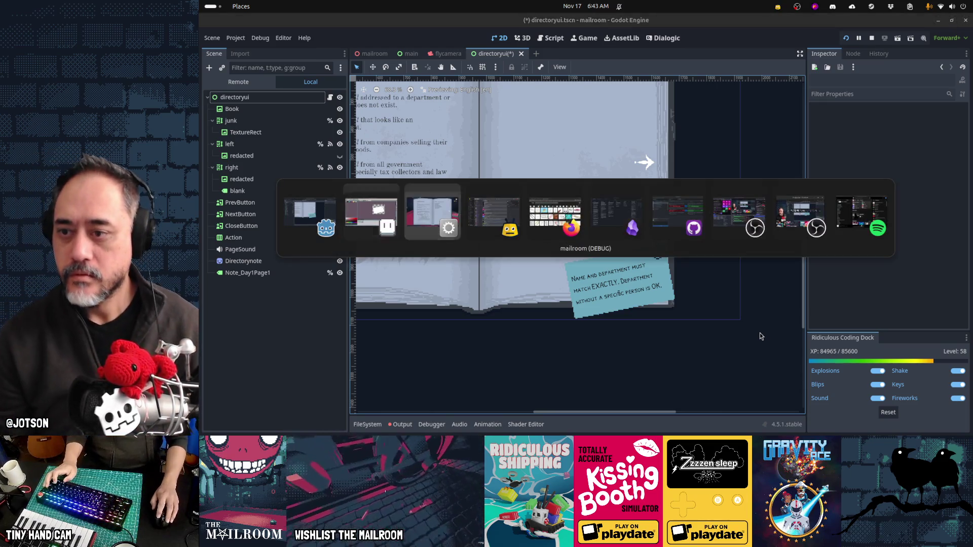
{"action": "key", "text": "Right"}
{"action": "key", "text": "alt+space"}
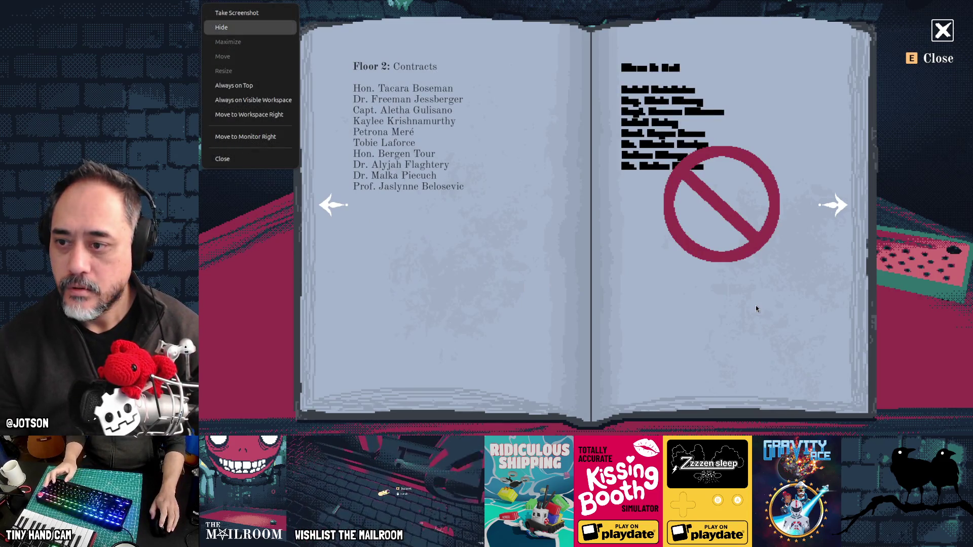
{"action": "key", "text": "Escape"}
{"action": "key", "text": "alt+Tab"}
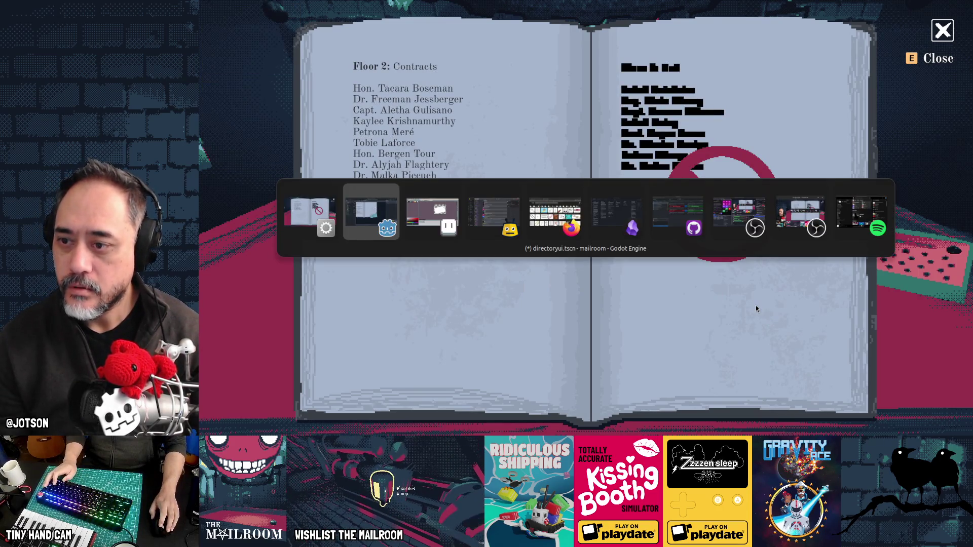
{"action": "key", "text": "Escape"}
{"action": "key", "text": "Left"}
{"action": "key", "text": "alt+Tab"}
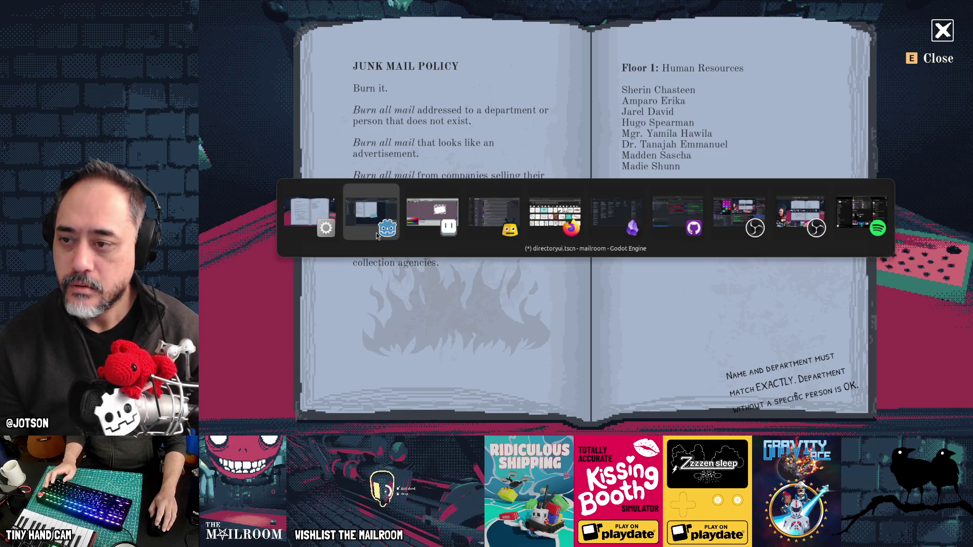
{"action": "key", "text": "alt+Tab"}
{"action": "scroll", "coordinate": [697, 254], "scroll_direction": "up", "scroll_amount": 1}
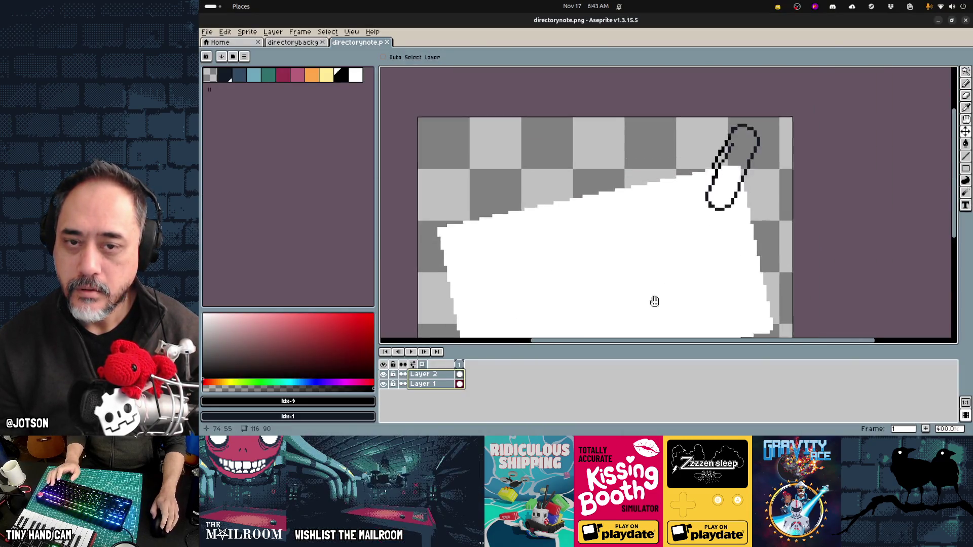
- On Layer 2, erase the paperclip's lower-left stroke and redraw it as a straight line upward
{"action": "left_click", "coordinate": [423, 374]}
{"action": "key", "text": "e"}
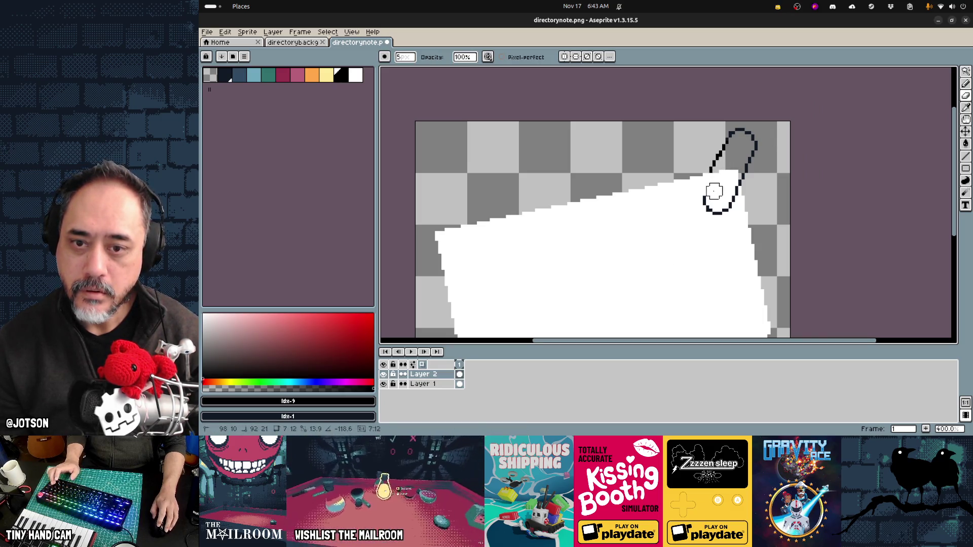
{"action": "mouse_move", "coordinate": [711, 195]}
{"action": "left_mouse_down"}
{"action": "mouse_move", "coordinate": [726, 181]}
{"action": "mouse_move", "coordinate": [730, 150]}
{"action": "left_mouse_up"}
{"action": "key", "text": "l"}
{"action": "key", "text": "ctrl+z"}
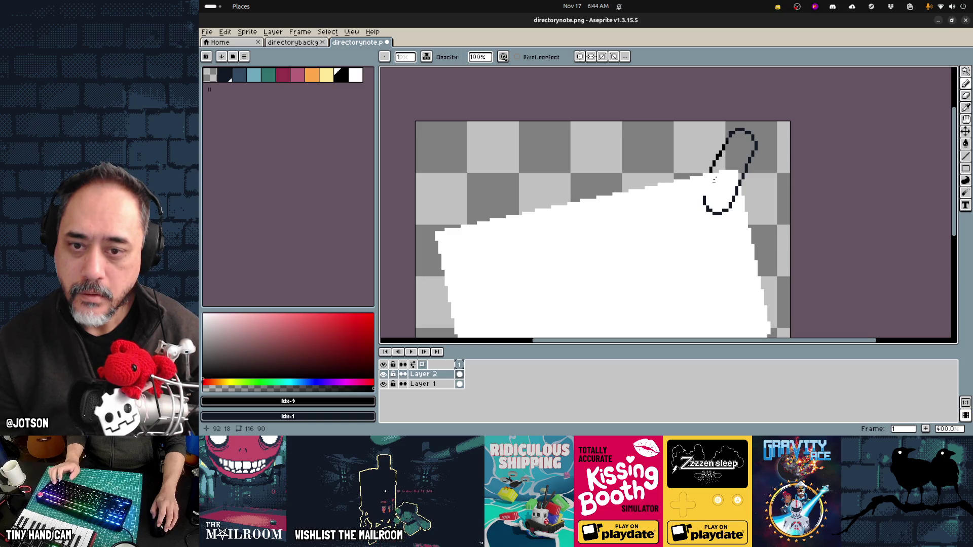
{"action": "left_click_drag", "start_coordinate": [703, 192], "coordinate": [726, 147]}
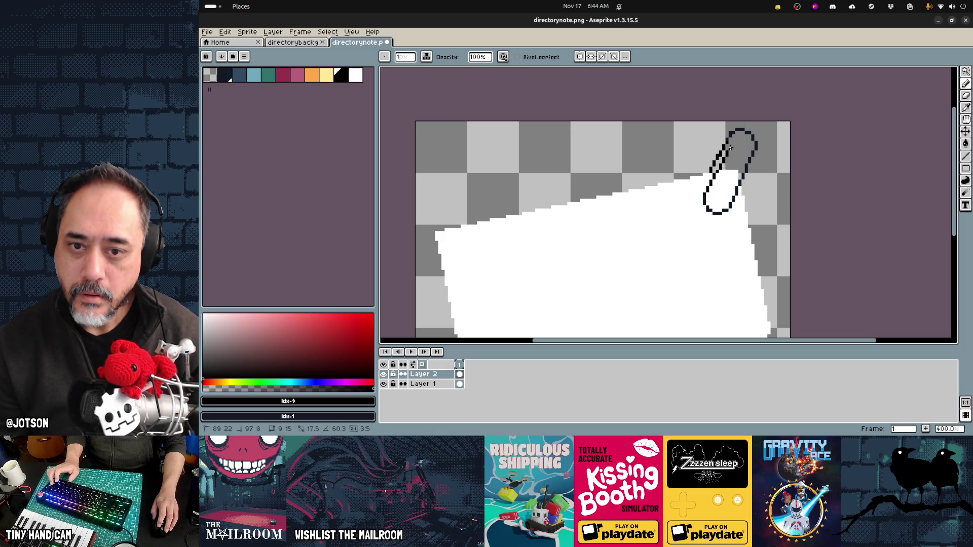
{"action": "key", "text": "e"}
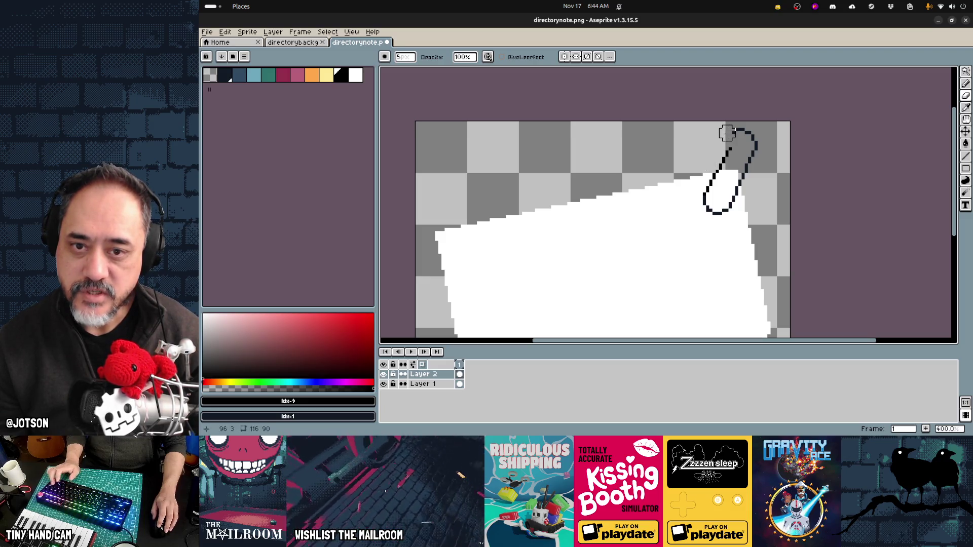
- Add a single black pixel on the note, then nudge the note sprite right in Godot
{"action": "key", "text": "v"}
{"action": "key", "text": "b"}
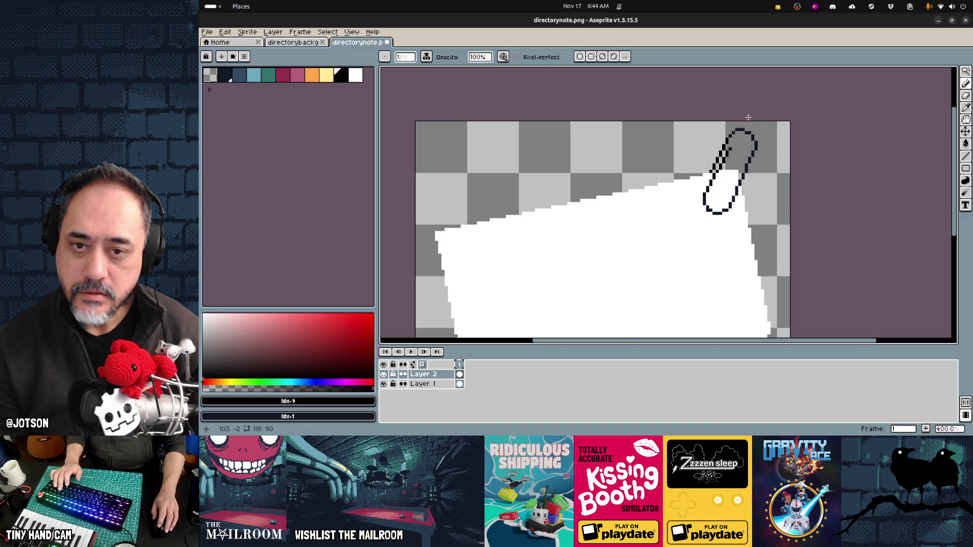
{"action": "key", "text": "e"}
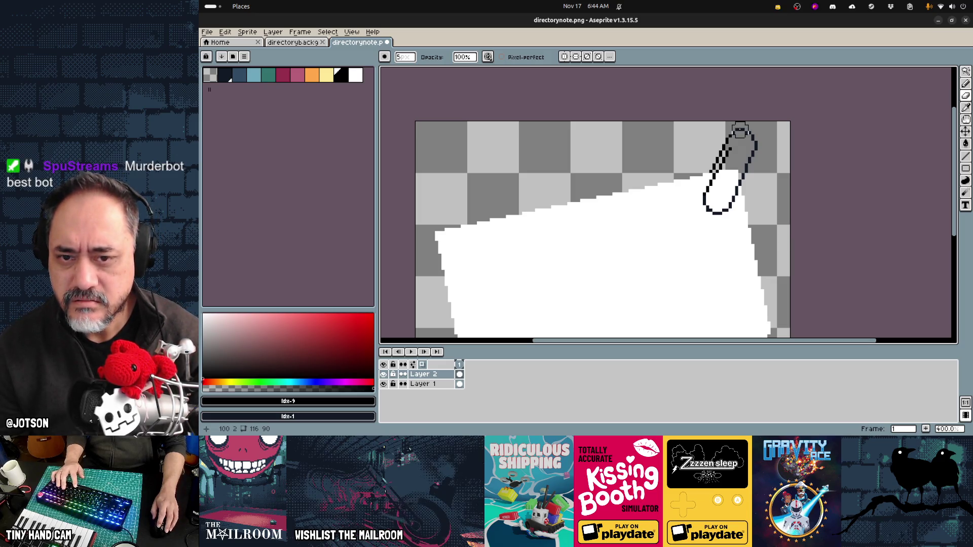
{"action": "key", "text": "b"}
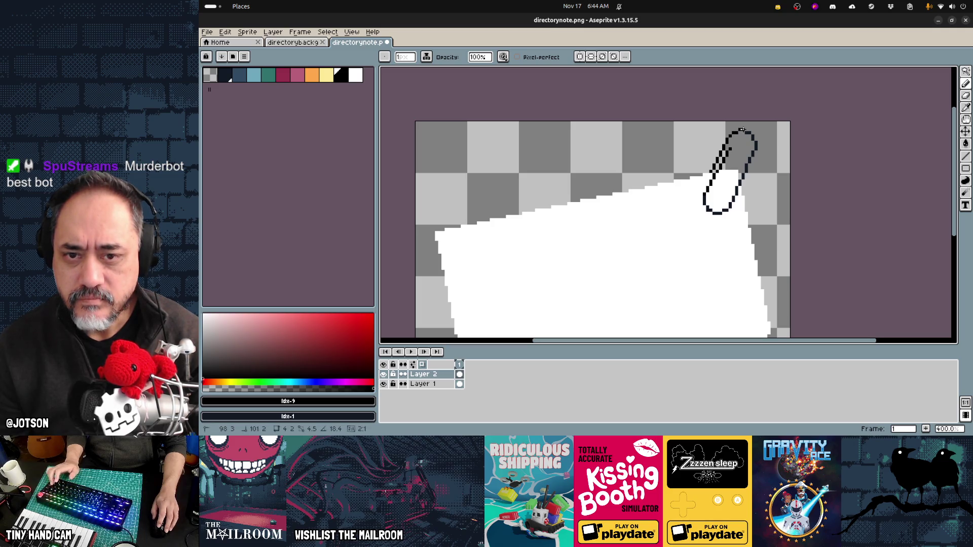
{"action": "left_click", "coordinate": [772, 155]}
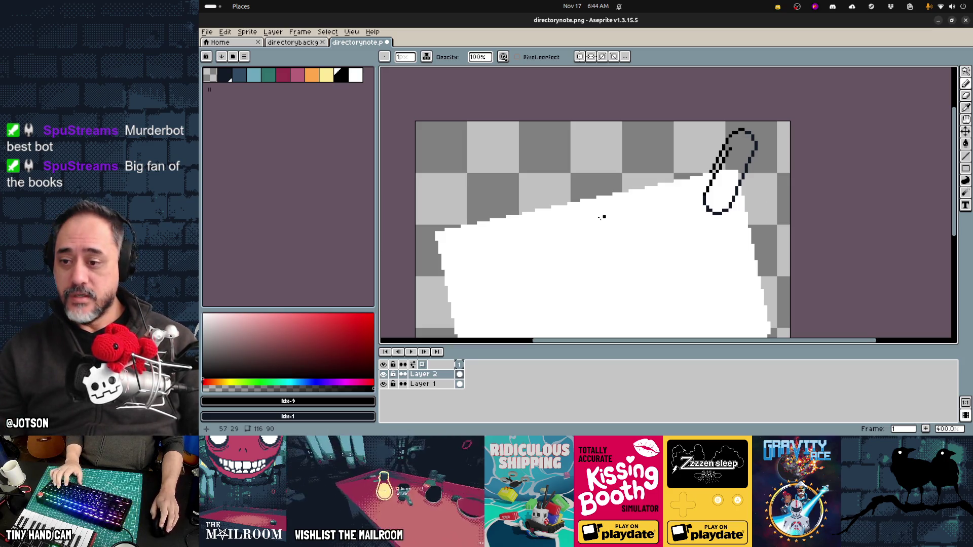
{"action": "scroll", "coordinate": [600, 217], "scroll_direction": "down", "scroll_amount": 1}
{"action": "left_click_drag", "start_coordinate": [602, 215], "coordinate": [667, 196]}
{"action": "key", "text": "alt+Tab"}
{"action": "mouse_move", "coordinate": [608, 292]}
{"action": "left_mouse_down"}
{"action": "mouse_move", "coordinate": [640, 292]}
{"action": "mouse_move", "coordinate": [623, 293]}
{"action": "left_mouse_up"}
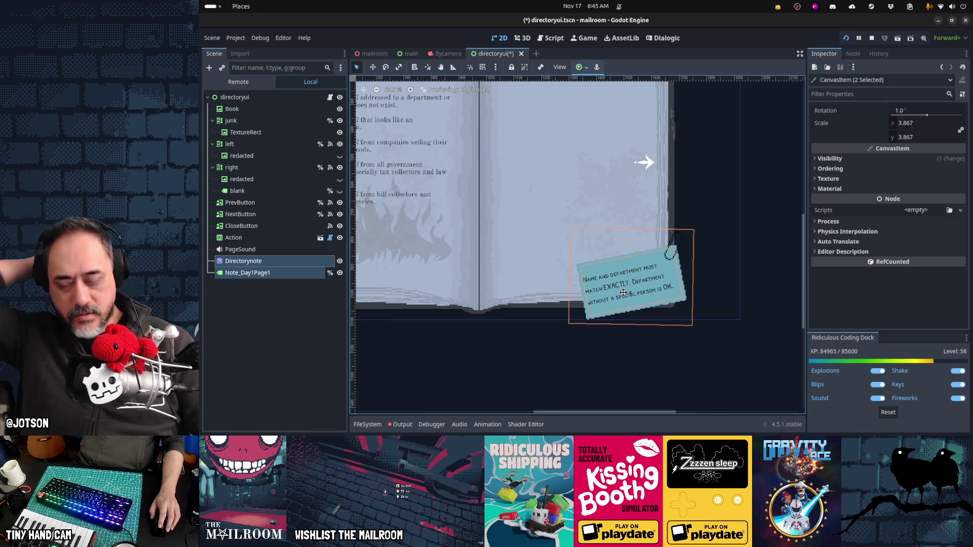
- Move the paperclip left and down onto the note, save, and check it in Godot
{"action": "key", "text": "alt+Tab"}
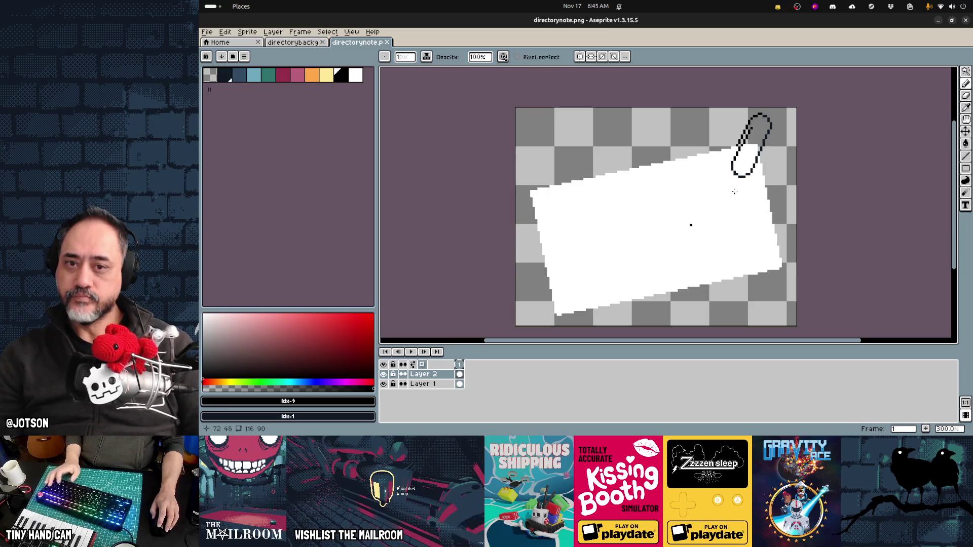
{"action": "key", "text": "v"}
{"action": "left_click_drag", "start_coordinate": [747, 162], "coordinate": [690, 173]}
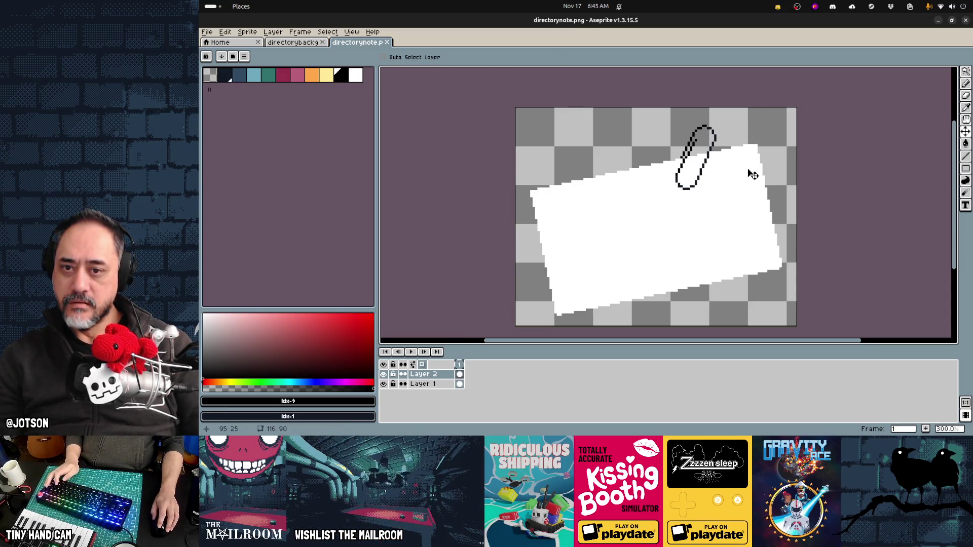
{"action": "key", "text": "ctrl+s"}
{"action": "key", "text": "alt+Tab"}
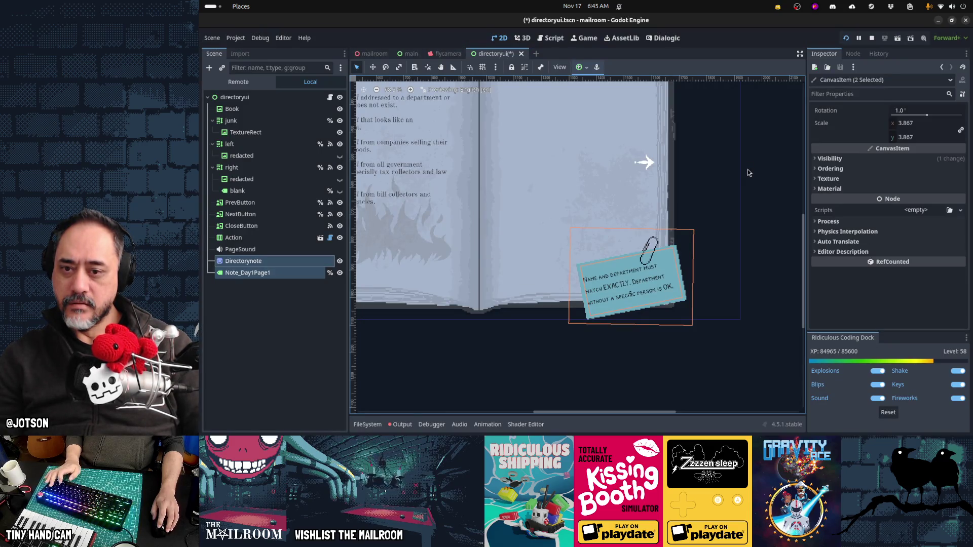
- Shift the paperclip slightly right along the note's top edge, save, and preview it in Godot
{"action": "key", "text": "alt+Tab"}
{"action": "left_click_drag", "start_coordinate": [702, 184], "coordinate": [723, 182]}
{"action": "key", "text": "ctrl+s"}
{"action": "key", "text": "alt+Tab"}
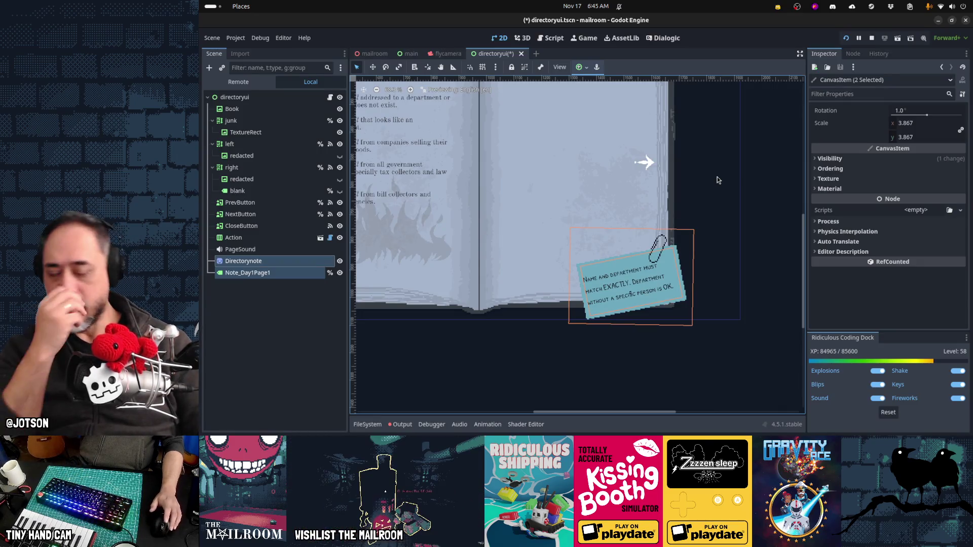
{"action": "key", "text": "alt+Tab"}
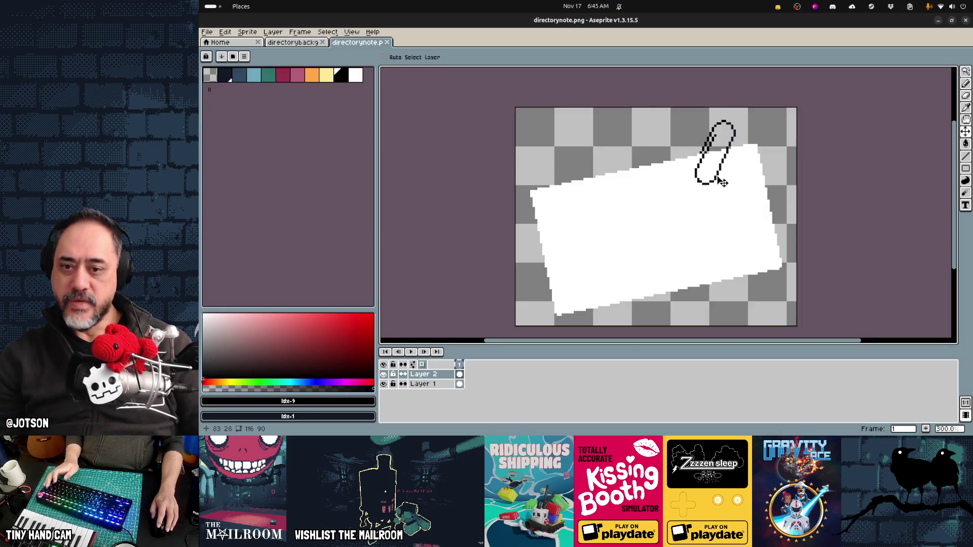
- Move the paperclip right and up onto the note's top-right corner and save the sprite
{"action": "left_click_drag", "start_coordinate": [722, 169], "coordinate": [758, 164]}
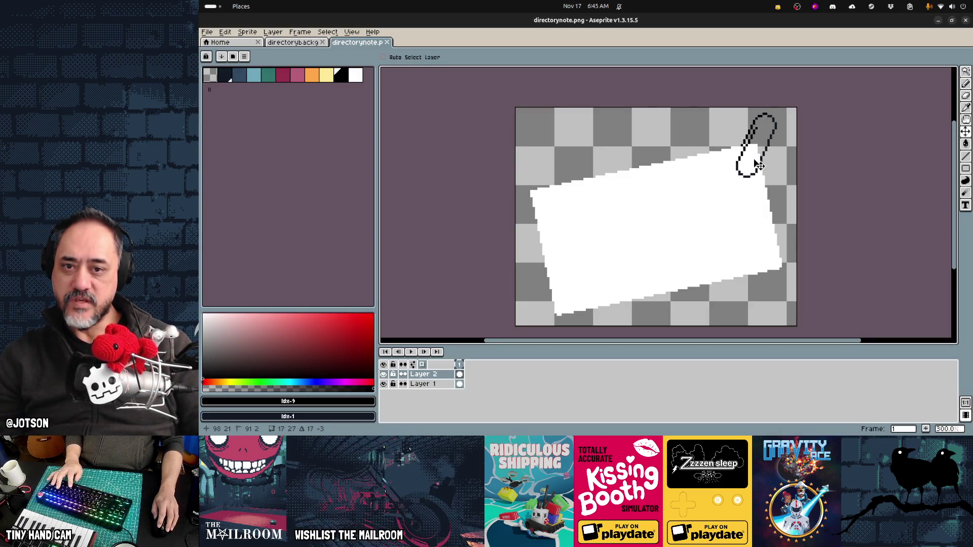
{"action": "key", "text": "ctrl+s"}
{"action": "key", "text": "Return"}
{"action": "key", "text": "alt+Tab"}
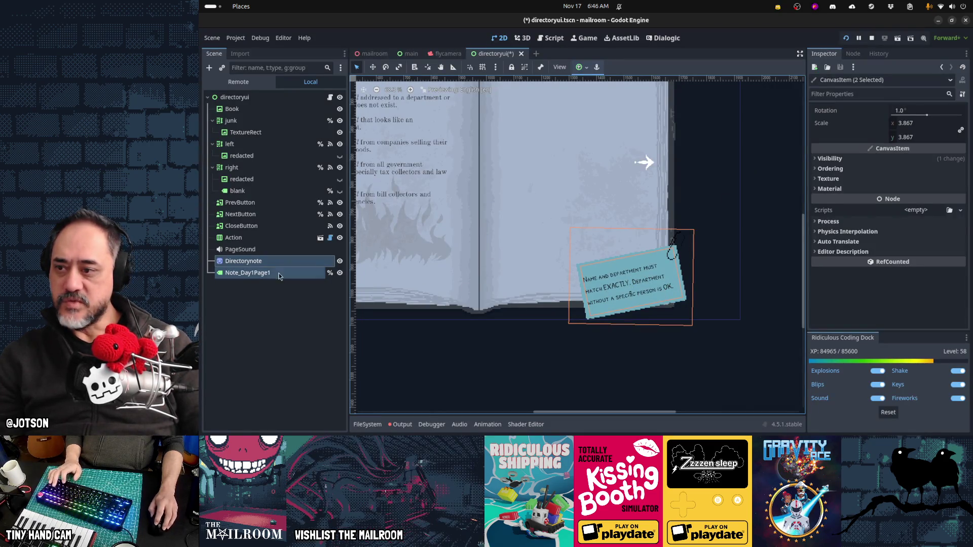
- Shift the note slightly left in Godot, save the scene, and re-save the sprite in Aseprite
{"action": "key", "text": "w"}
{"action": "left_click_drag", "start_coordinate": [648, 293], "coordinate": [638, 292]}
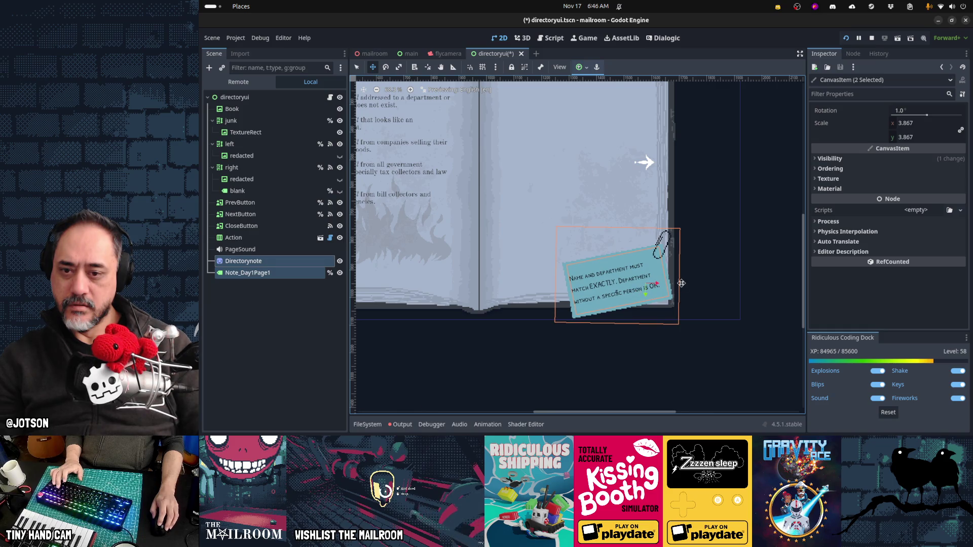
{"action": "key", "text": "ctrl+s"}
{"action": "key", "text": "alt+Tab"}
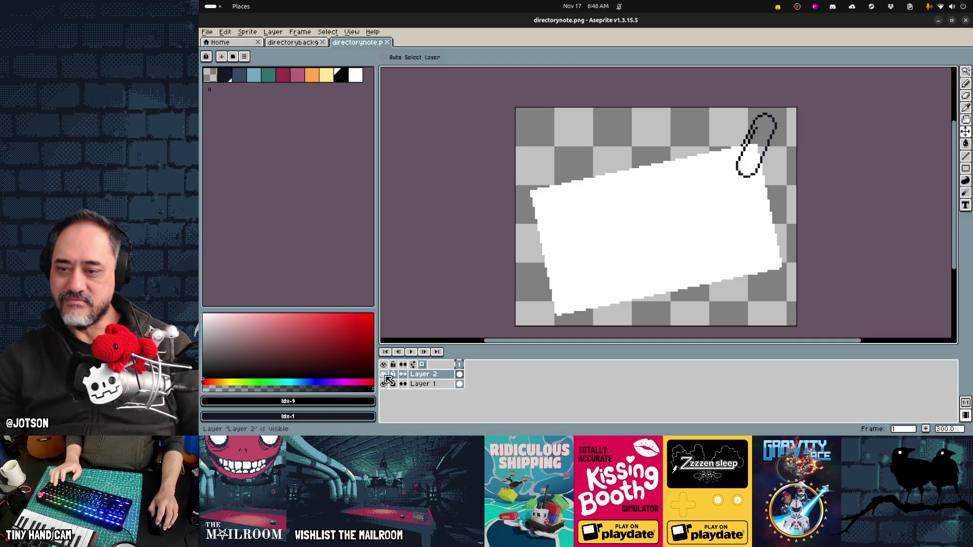
{"action": "key", "text": "ctrl+s"}
{"action": "key", "text": "Return"}
{"action": "key", "text": "alt+Tab"}
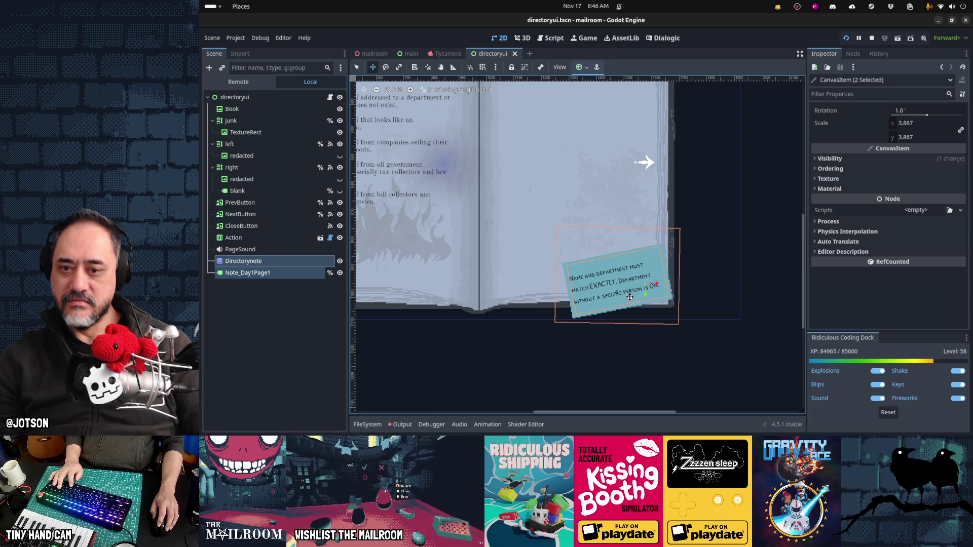
- Nudge the note slightly right, deselect it, and save the directoryui scene
{"action": "left_click_drag", "start_coordinate": [630, 297], "coordinate": [631, 296]}
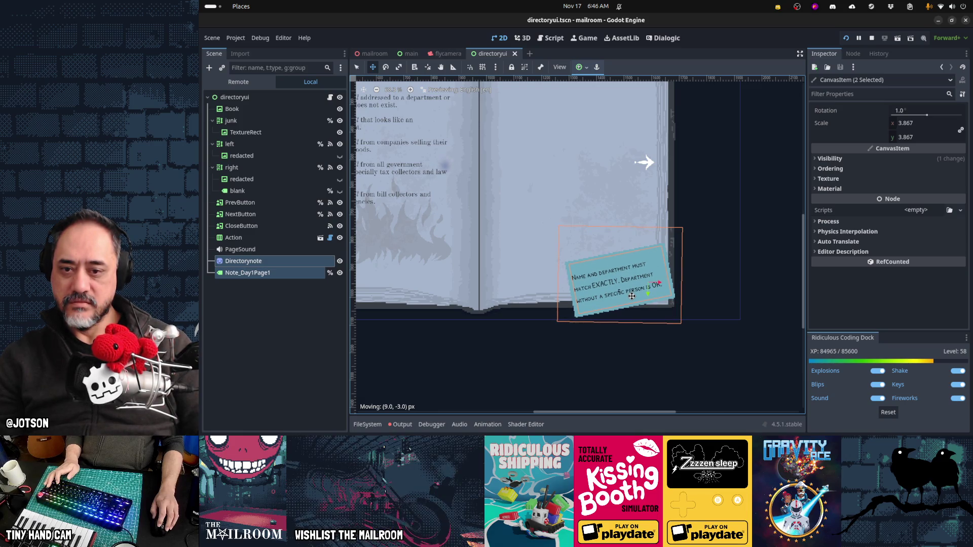
{"action": "key", "text": "q"}
{"action": "left_click", "coordinate": [752, 292]}
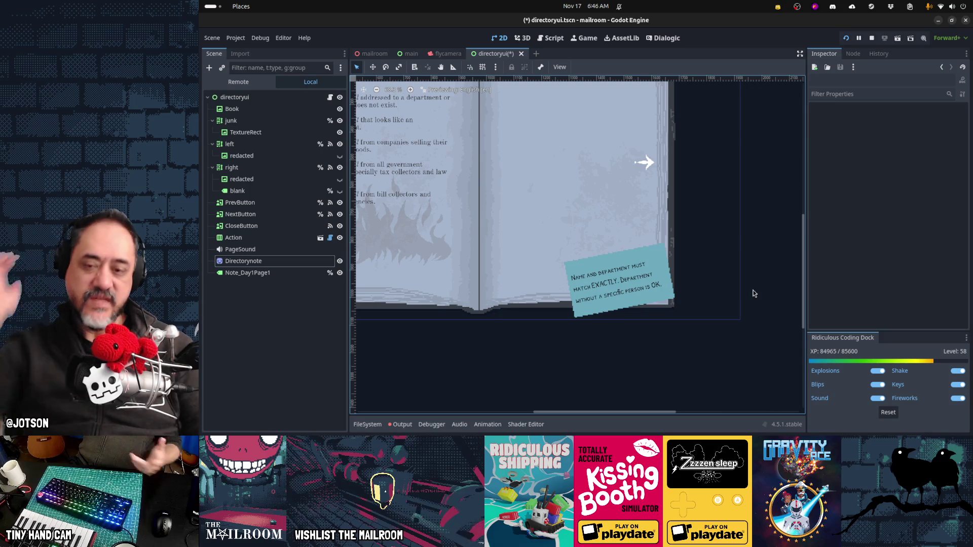
{"action": "key", "text": "ctrl+s"}
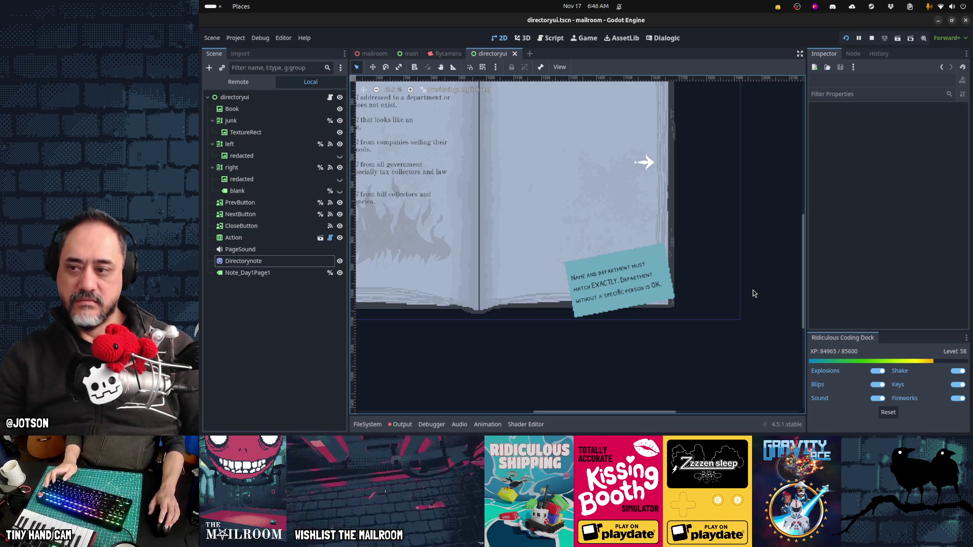
- Undo the recent paperclip edits in Aseprite's directorynote.png
{"action": "key", "text": "alt+Tab"}
{"action": "key", "text": "ctrl+z"}
{"action": "key", "text": "ctrl+z"}
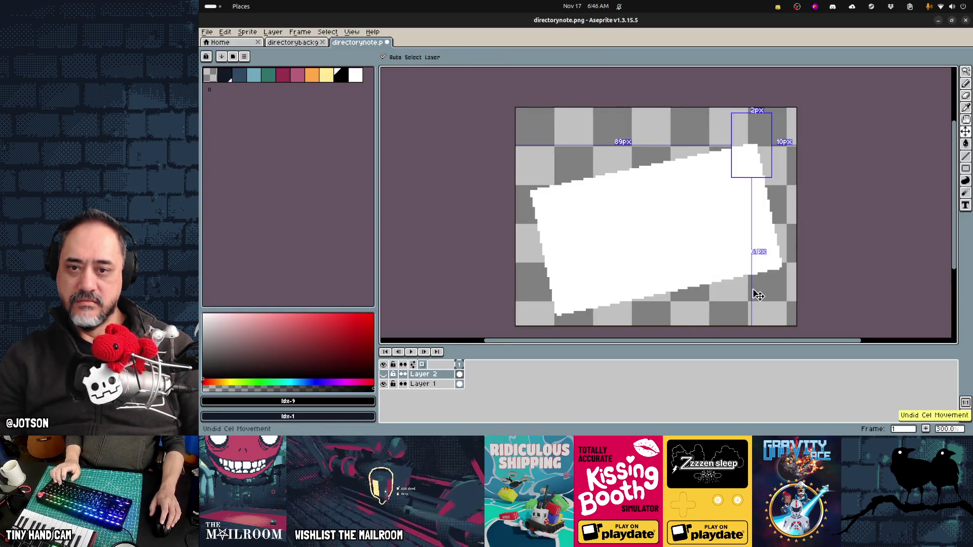
{"action": "key", "text": "ctrl+z"}
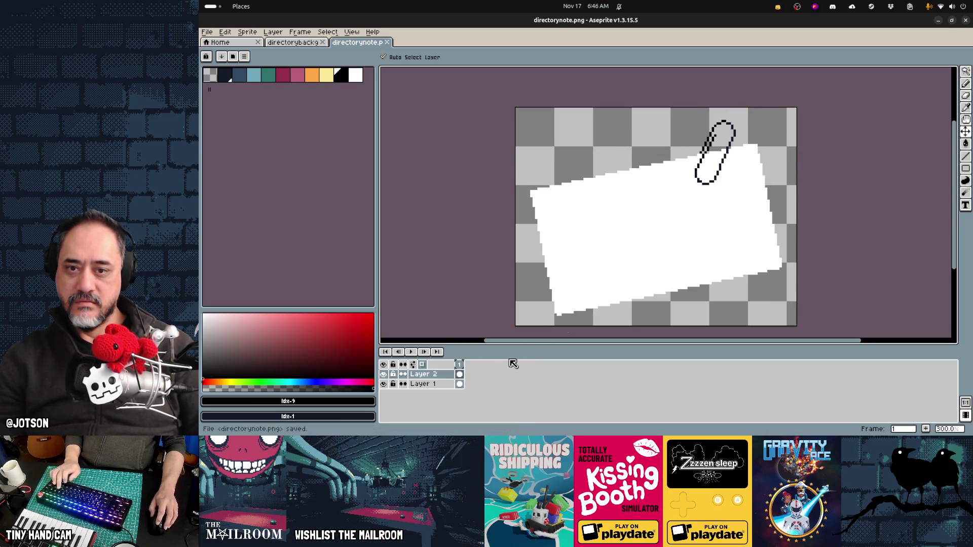
- Save directorynote.png with the paperclip on the top-right corner and verify it in Godot
{"action": "key", "text": "alt+Tab"}
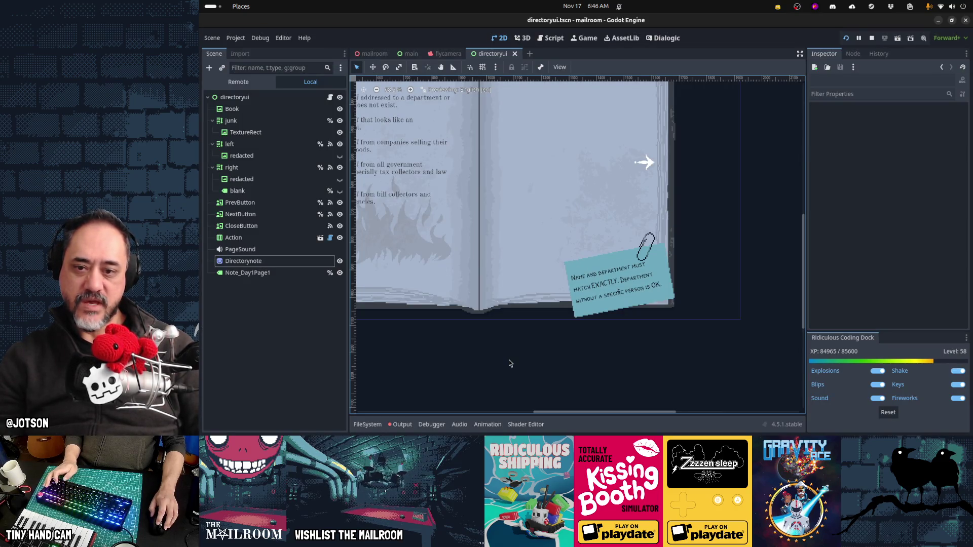
{"action": "key", "text": "alt+Tab"}
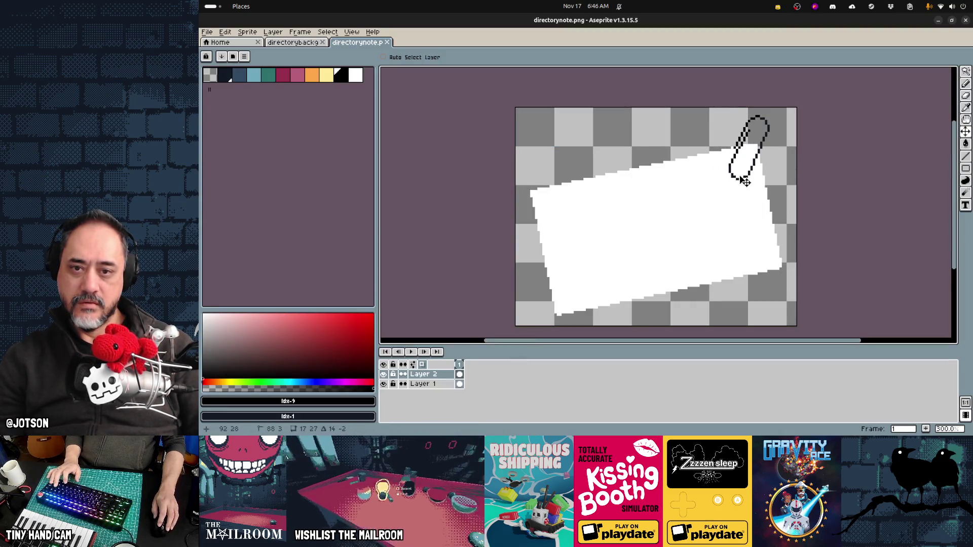
{"action": "key", "text": "ctrl+s"}
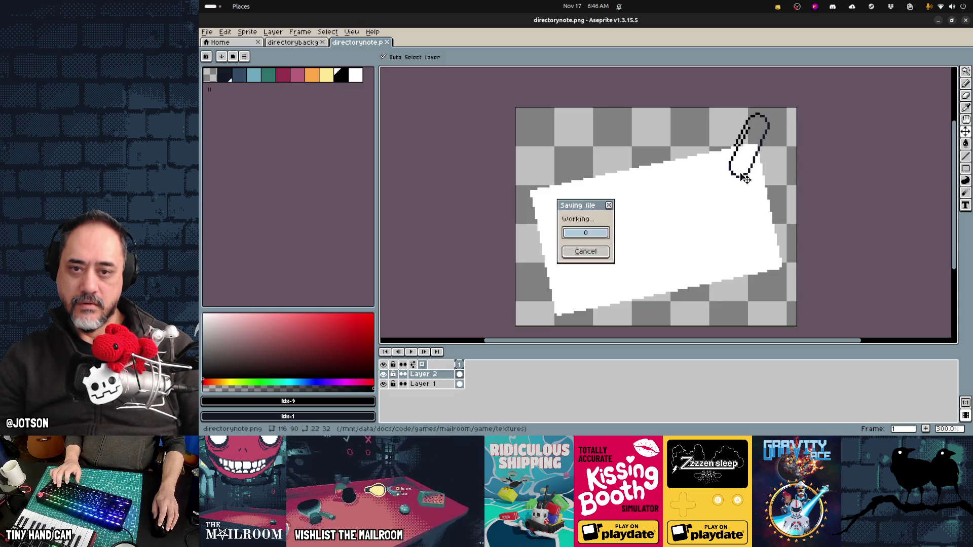
{"action": "key", "text": "alt+Tab"}
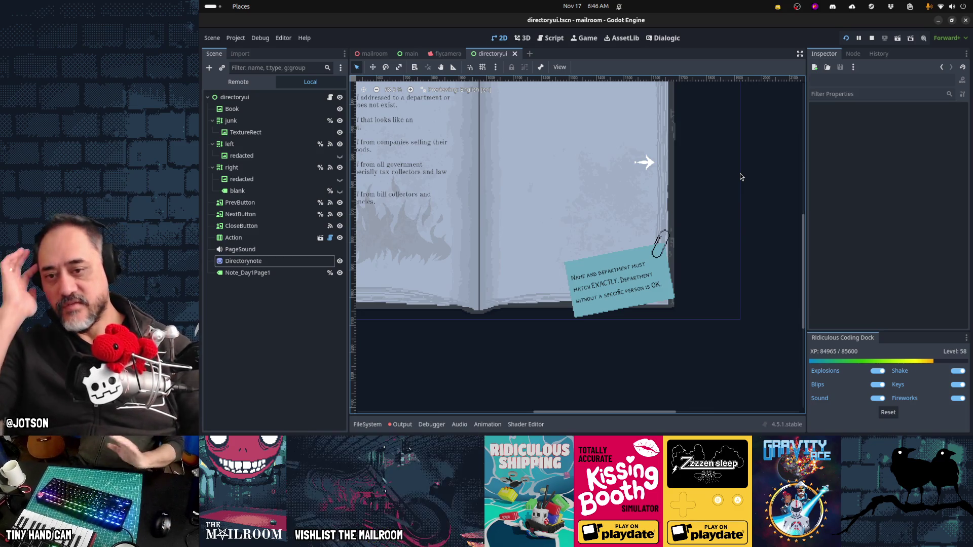
{"action": "key", "text": "alt+Tab"}
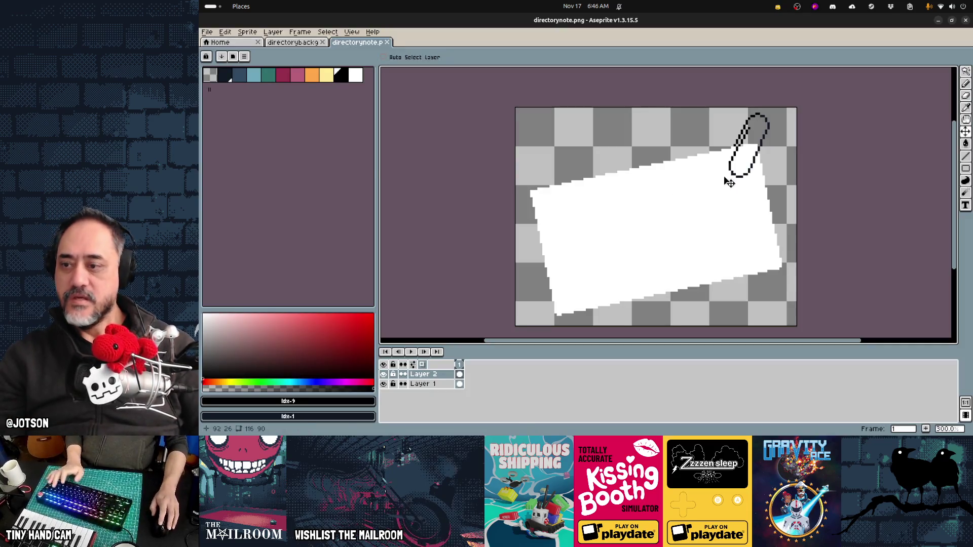
{"action": "left_click", "coordinate": [283, 76]}
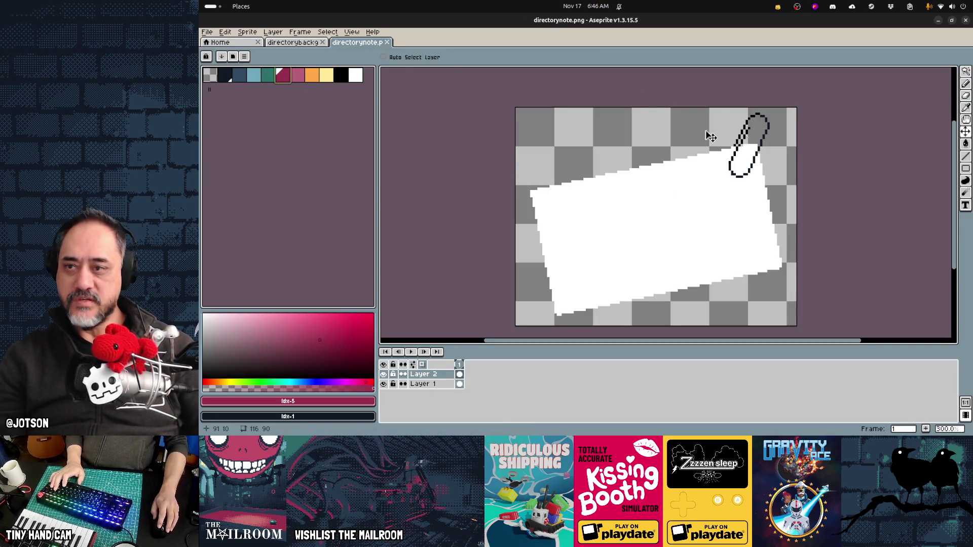
{"action": "left_click", "coordinate": [226, 76]}
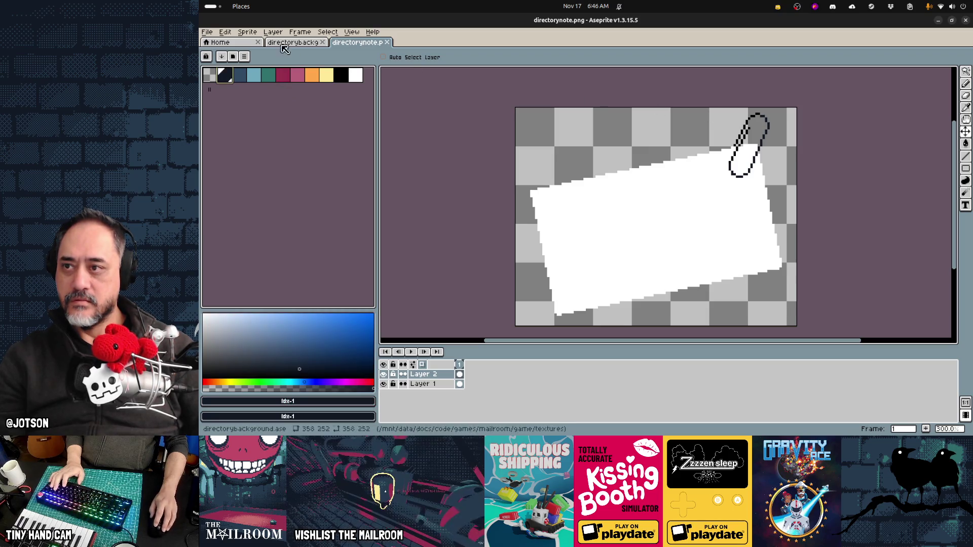
{"action": "left_click", "coordinate": [327, 32]}
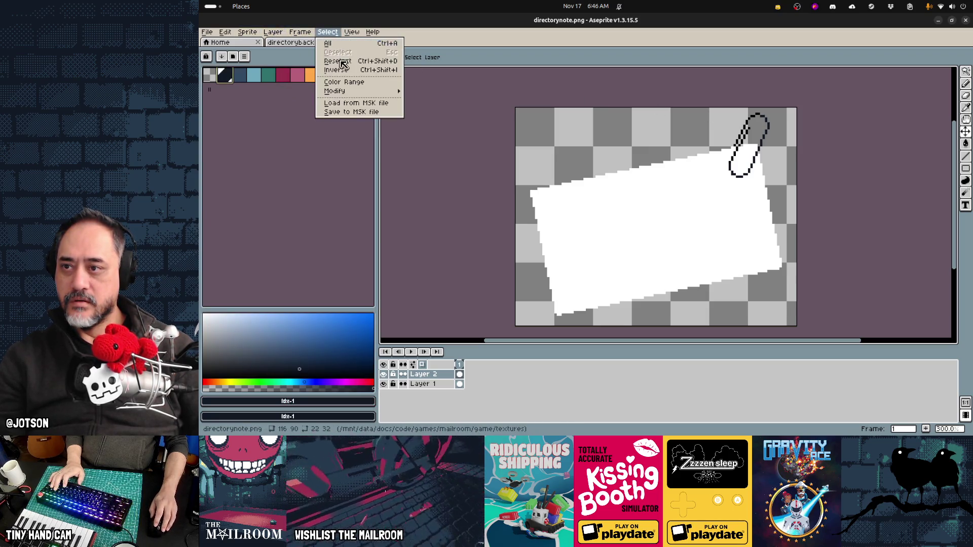
{"action": "left_click", "coordinate": [350, 83]}
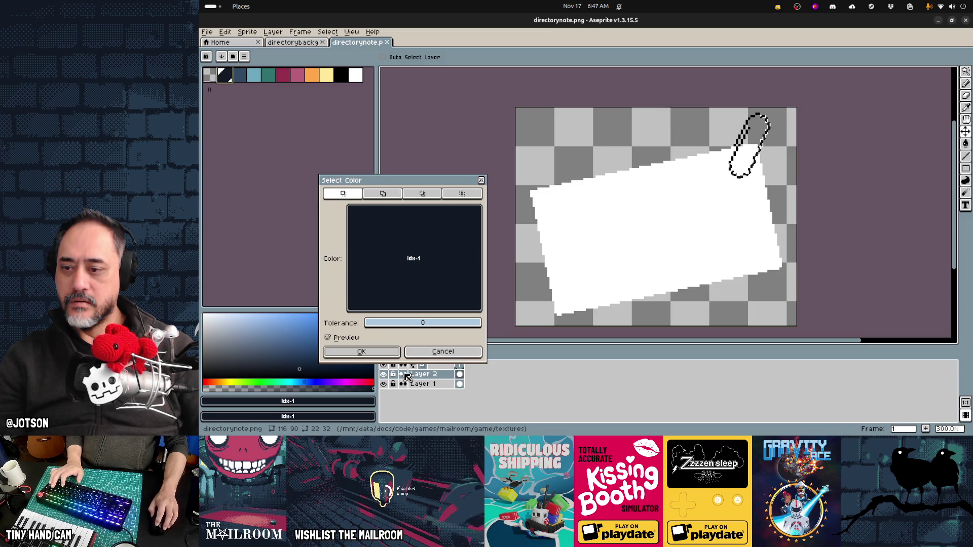
{"action": "left_click", "coordinate": [442, 351]}
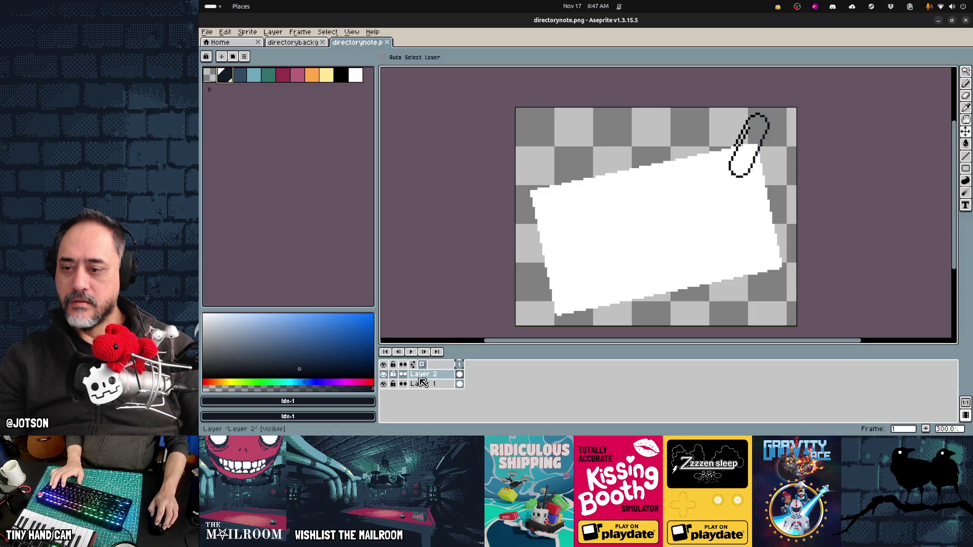
{"action": "left_click", "coordinate": [328, 31]}
{"action": "left_click", "coordinate": [349, 83]}
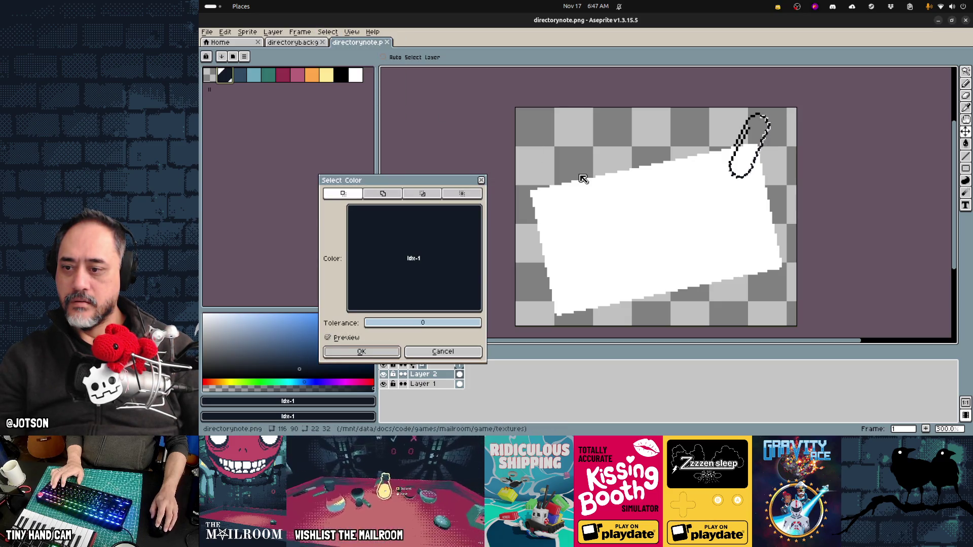
{"action": "key", "text": "Return"}
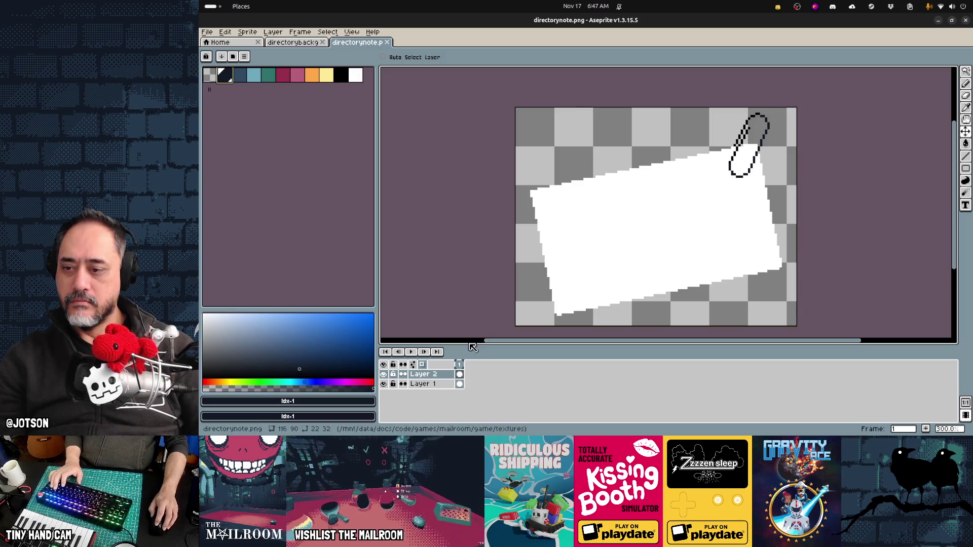
{"action": "left_click", "coordinate": [327, 32]}
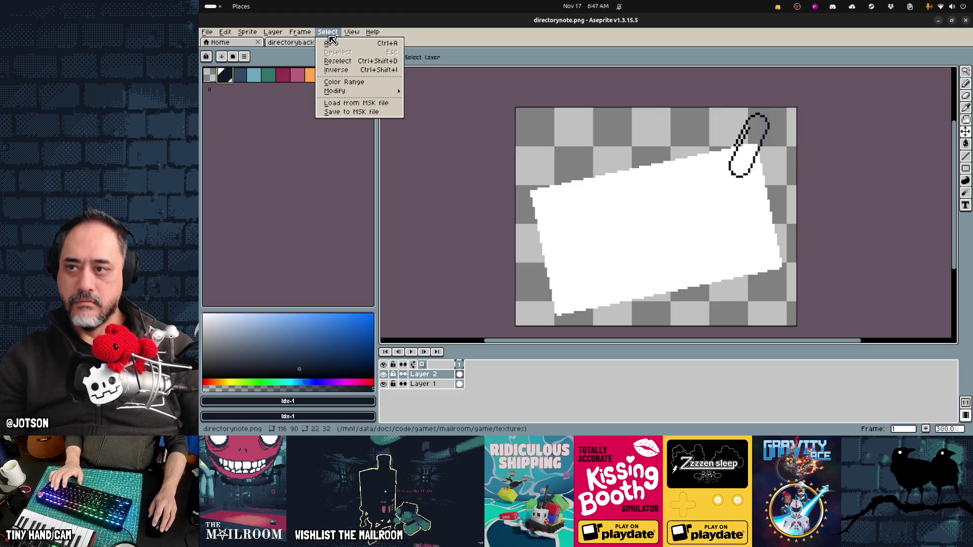
{"action": "left_click", "coordinate": [331, 43]}
{"action": "key", "text": "Down"}
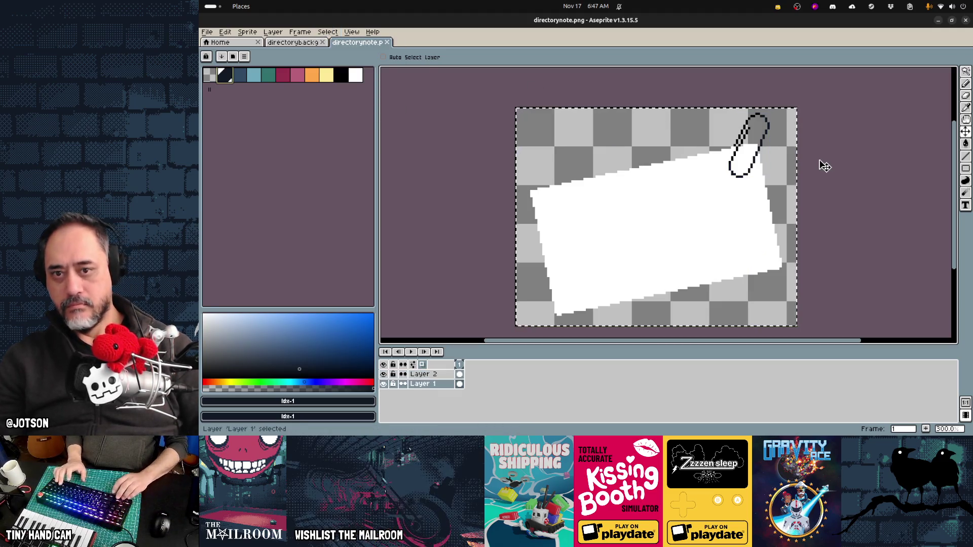
{"action": "key", "text": "ctrl+t"}
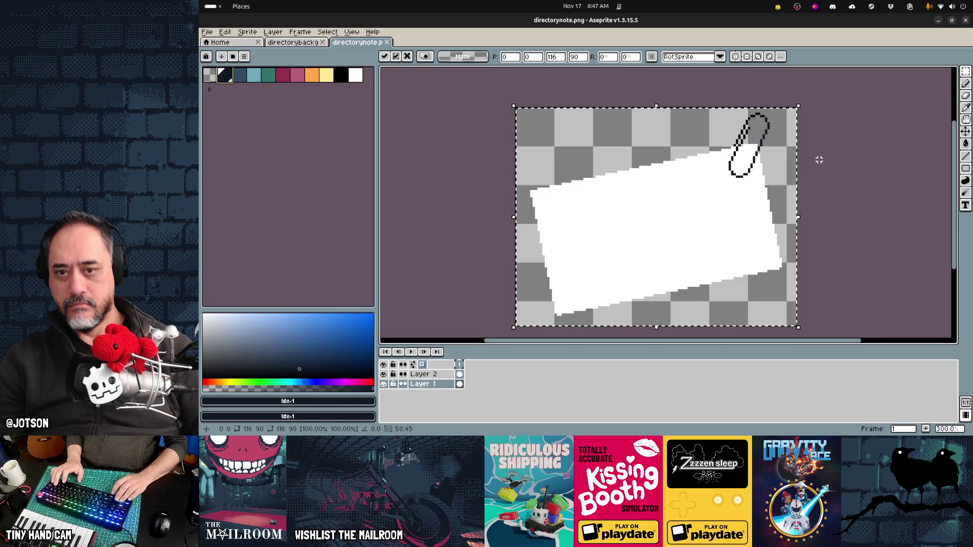
{"action": "key", "text": "Up"}
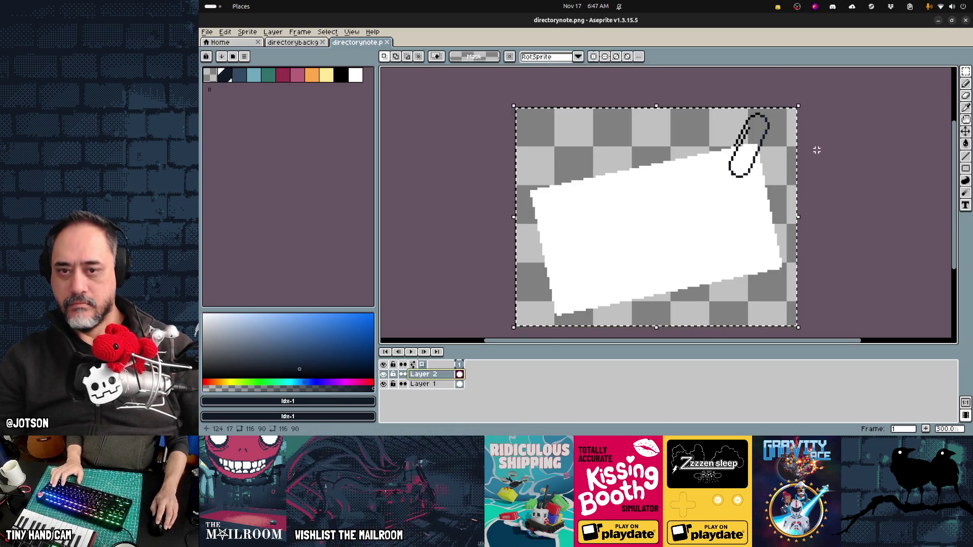
{"action": "key", "text": "ctrl+d"}
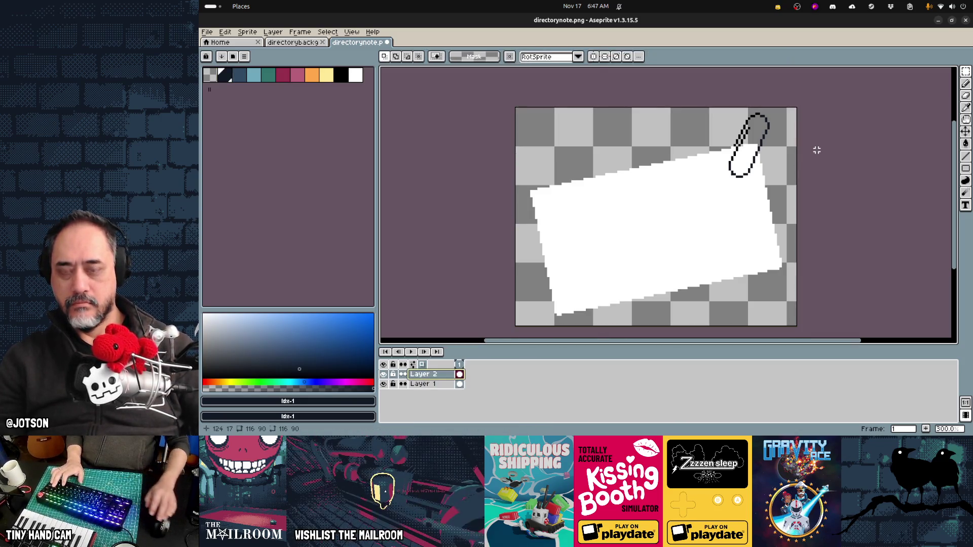
- Paint-bucket each segment of the paperclip's black outline with the dark pink swatch
{"action": "left_click", "coordinate": [283, 74]}
{"action": "scroll", "coordinate": [845, 104], "scroll_direction": "up", "scroll_amount": 4}
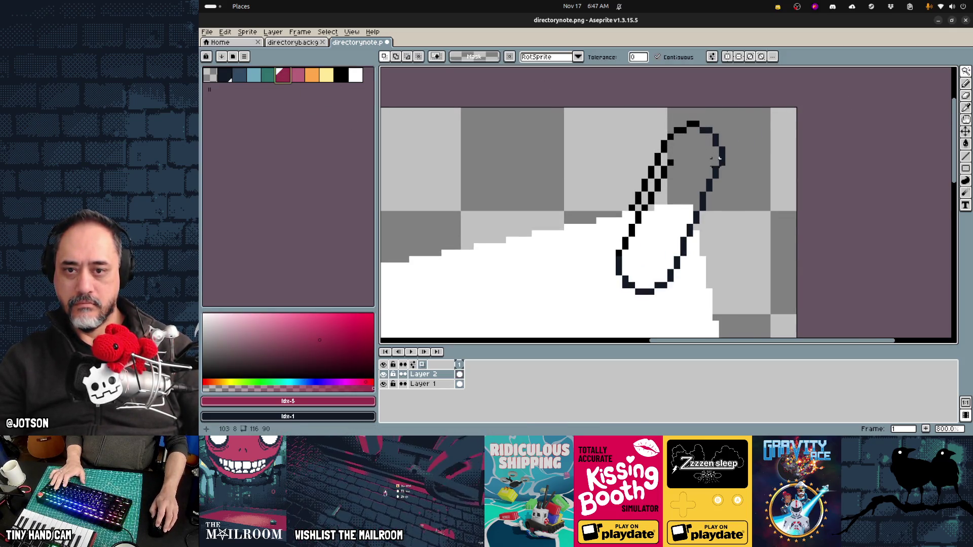
{"action": "key", "text": "b"}
{"action": "key", "text": "g"}
{"action": "left_click", "coordinate": [721, 161]}
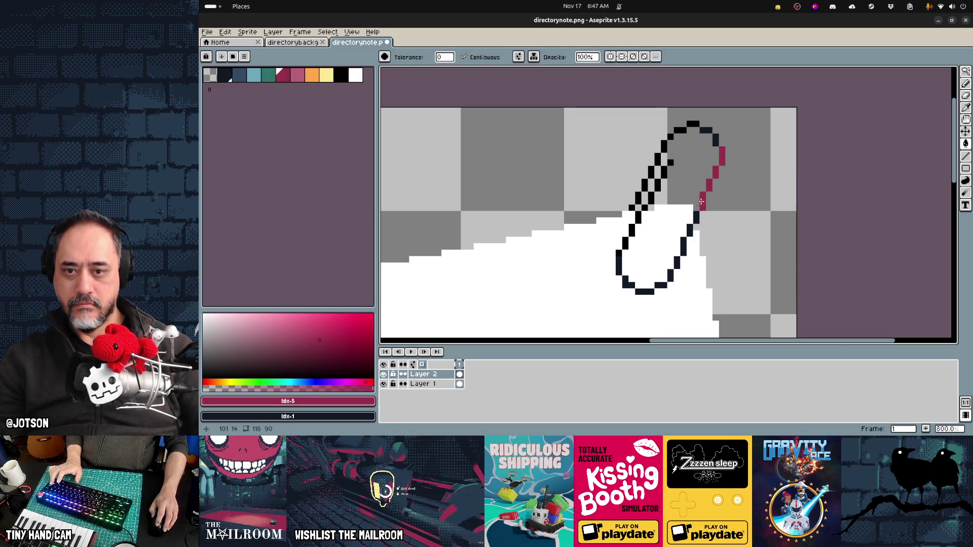
{"action": "left_click", "coordinate": [695, 216]}
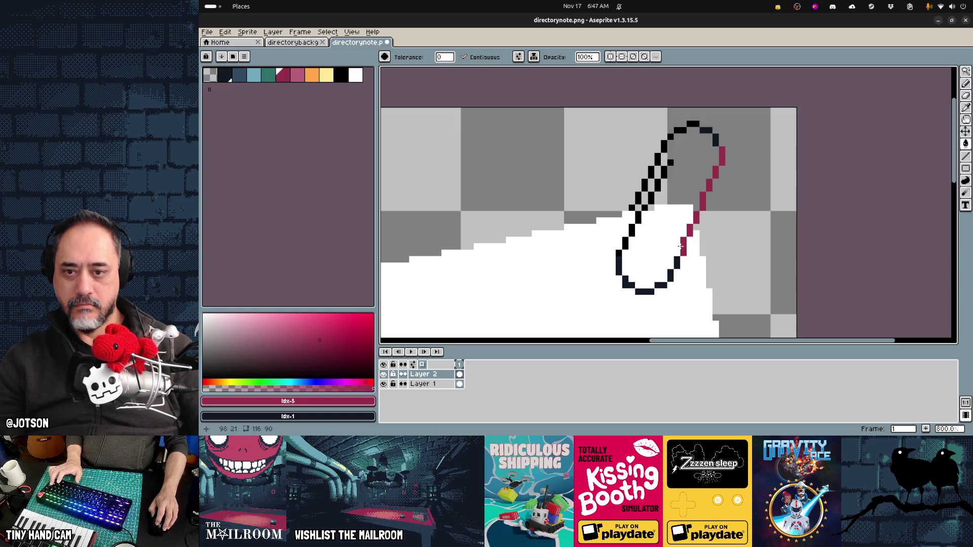
{"action": "left_click", "coordinate": [631, 288]}
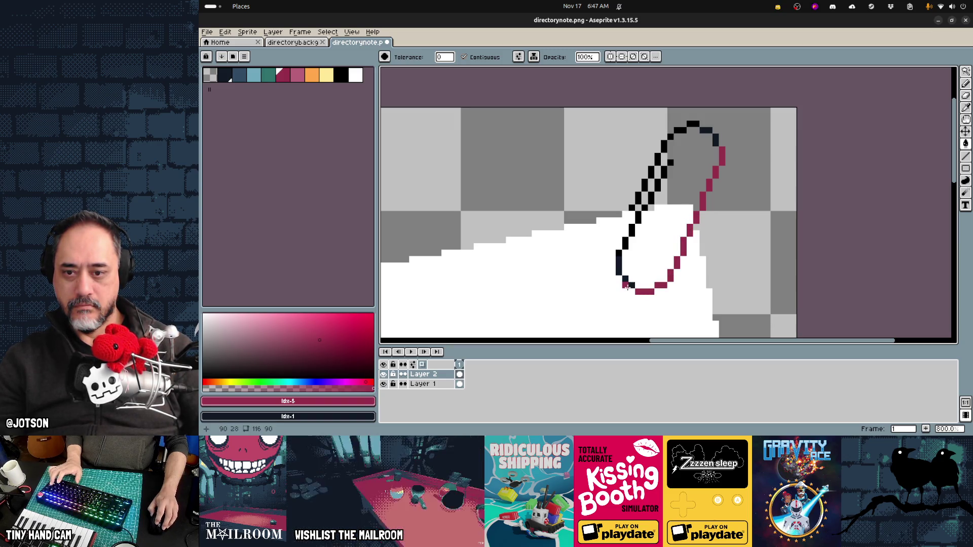
{"action": "left_click", "coordinate": [624, 246]}
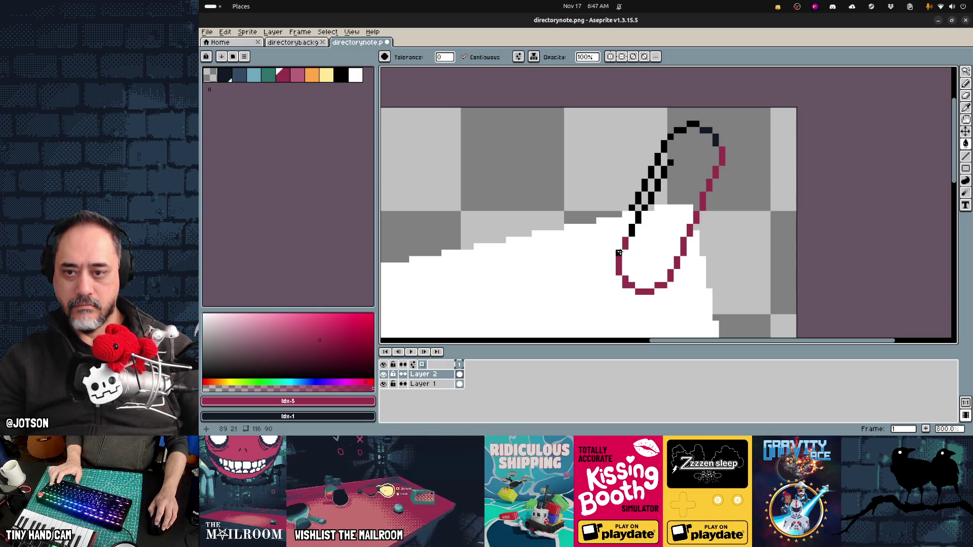
{"action": "left_click", "coordinate": [638, 199]}
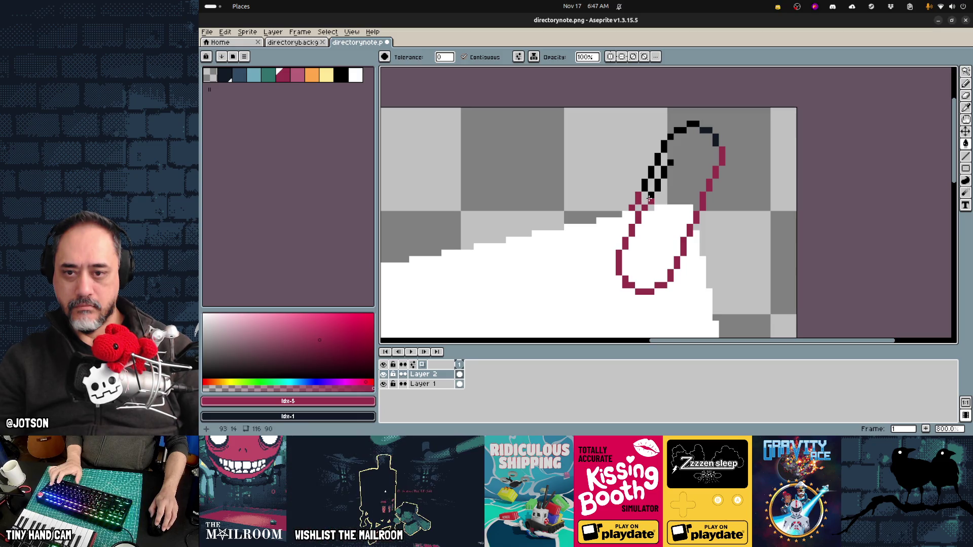
{"action": "left_click", "coordinate": [662, 173]}
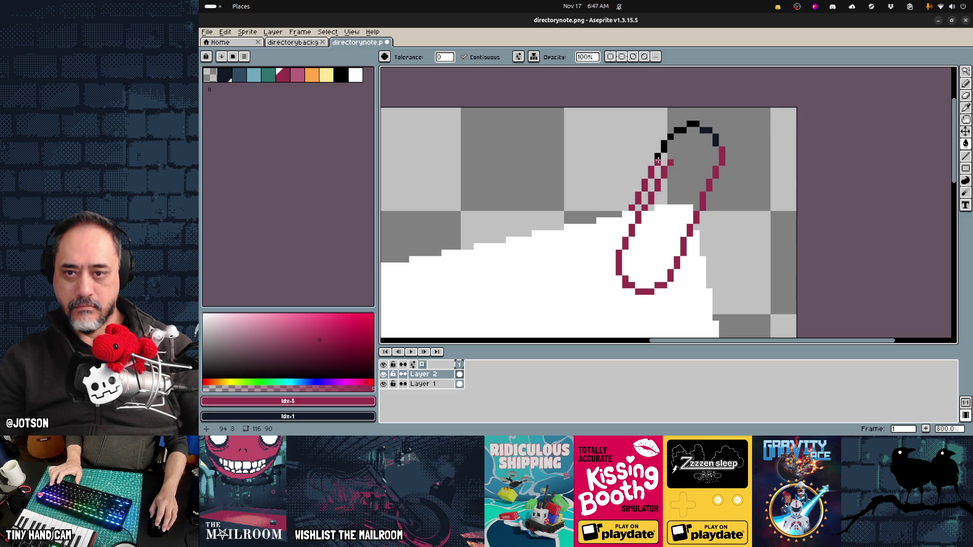
{"action": "left_click", "coordinate": [677, 131]}
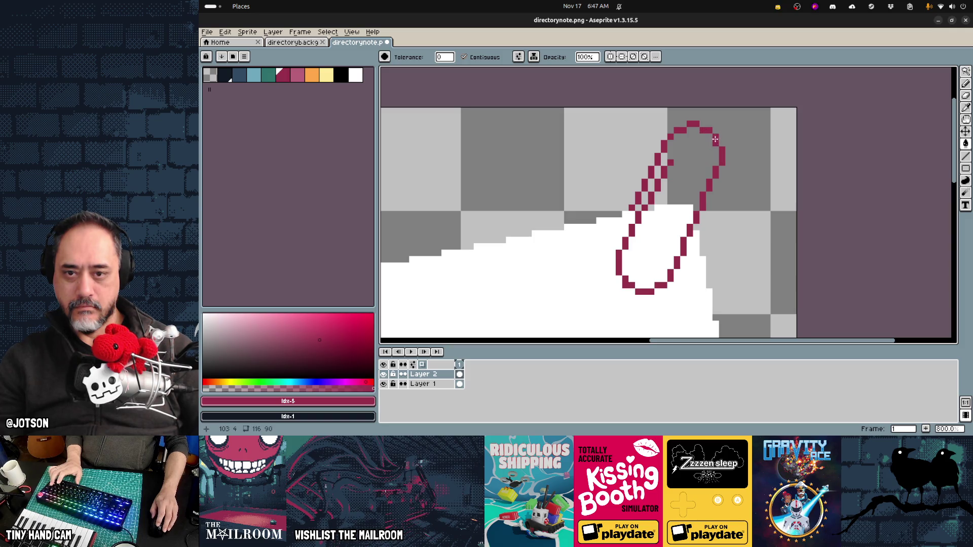
- Save the recoloured directorynote.png and return to the Godot scene
{"action": "key", "text": "ctrl+s"}
{"action": "key", "text": "Return"}
{"action": "key", "text": "alt+Tab"}
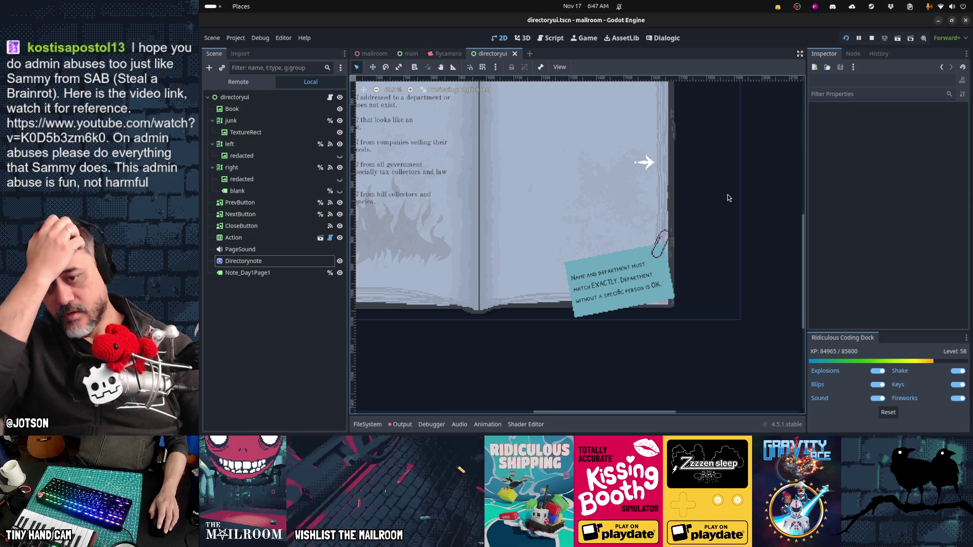
- Undo the pink outline fills, save the black-outlined sprite, and view the note in Godot
{"action": "key", "text": "alt+Tab"}
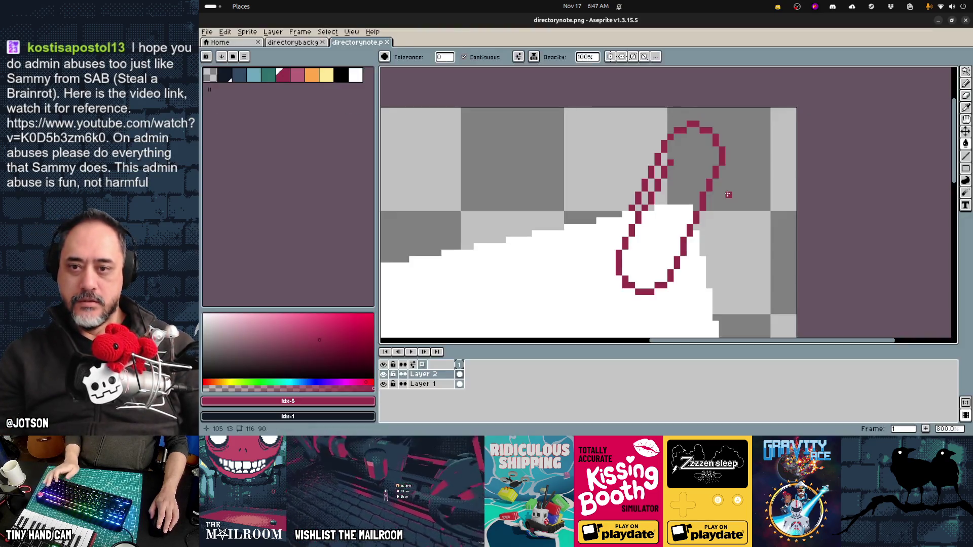
{"action": "key", "text": "ctrl+z"}
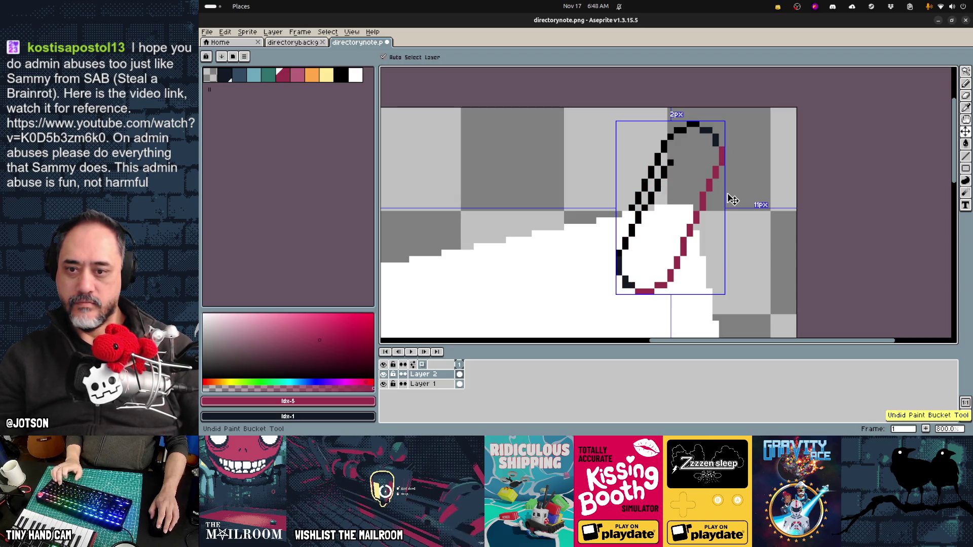
{"action": "key", "text": "ctrl+z"}
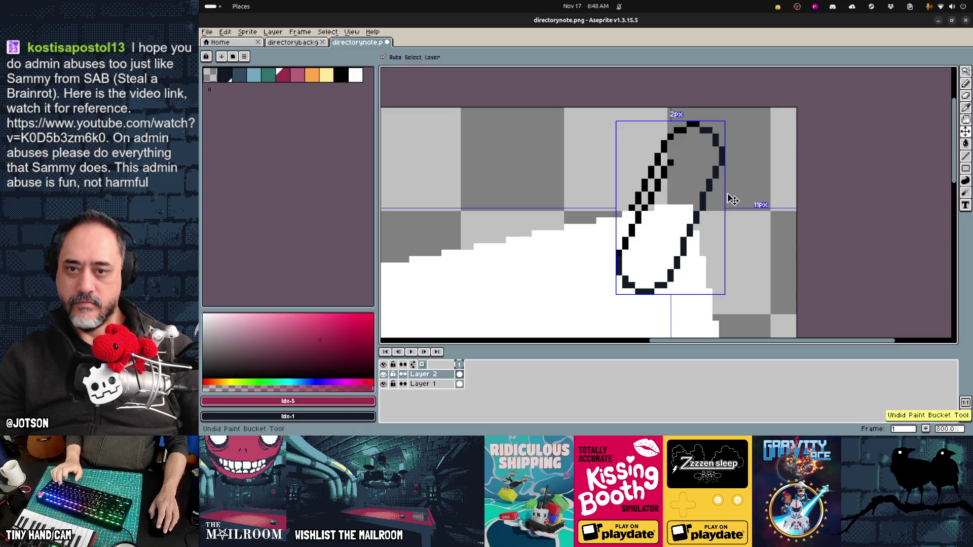
{"action": "key", "text": "ctrl+s"}
{"action": "key", "text": "alt+Tab"}
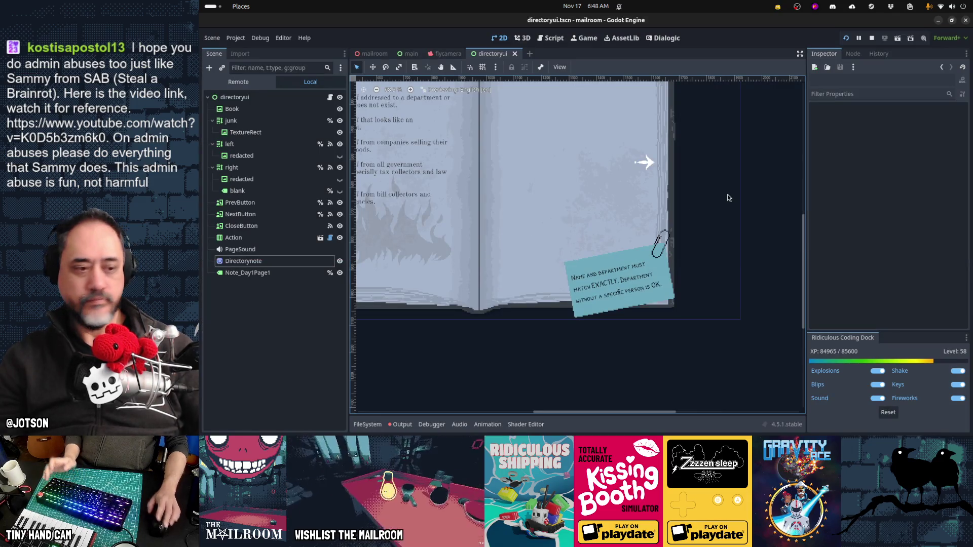
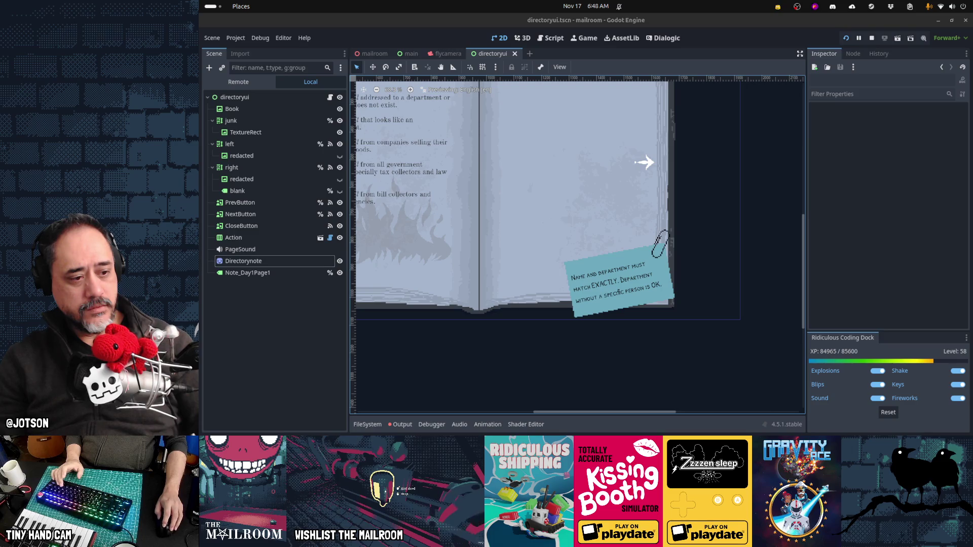
- Back in Godot, look over the directory book on the canvas, then stop and relaunch the game
{"action": "key", "text": "alt+Tab"}
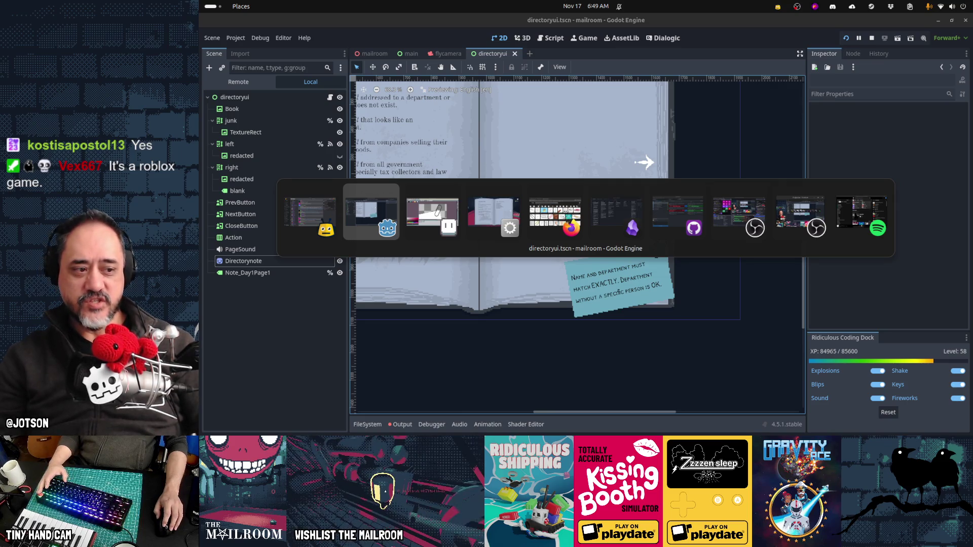
{"action": "key", "text": "alt+Tab"}
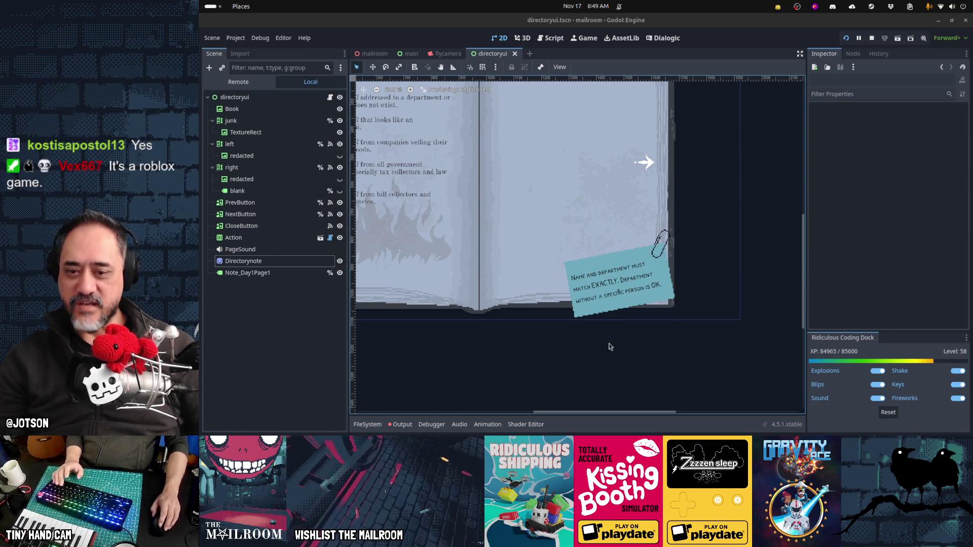
{"action": "left_click_drag", "start_coordinate": [573, 348], "coordinate": [614, 363]}
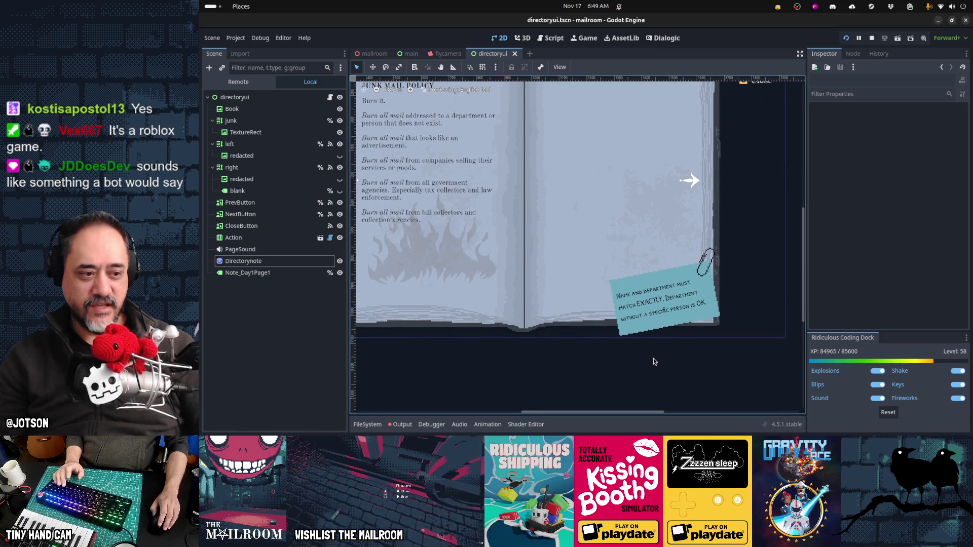
{"action": "scroll", "coordinate": [654, 362], "scroll_direction": "down", "scroll_amount": 3}
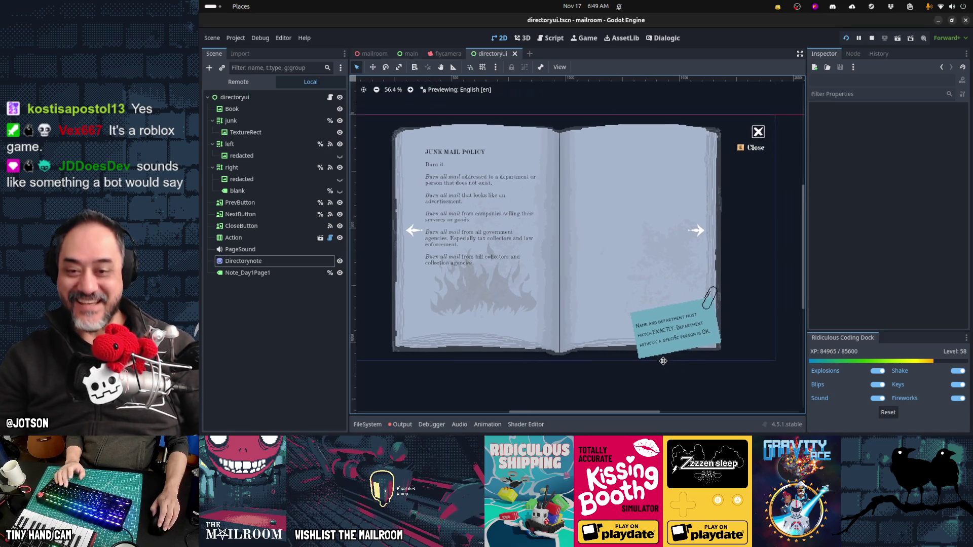
{"action": "scroll", "coordinate": [663, 361], "scroll_direction": "up", "scroll_amount": 2}
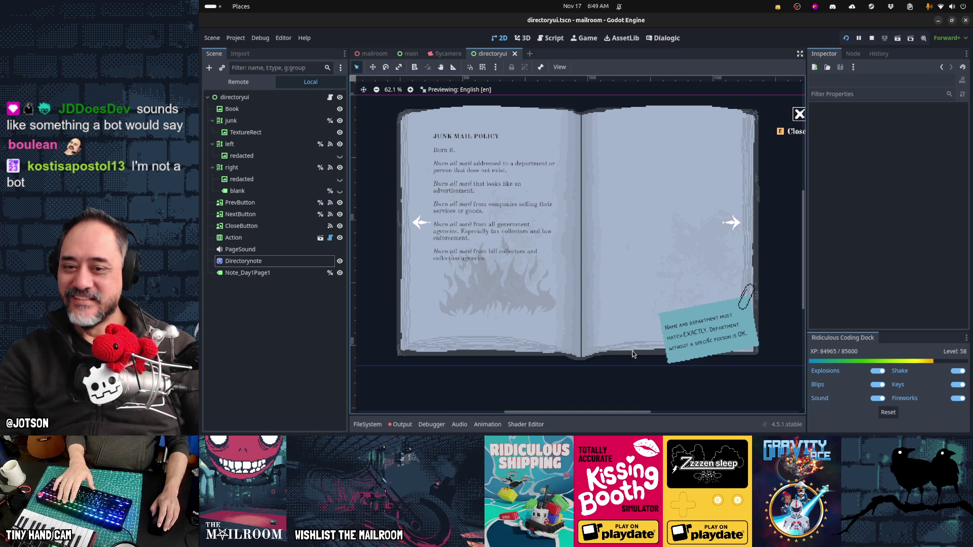
{"action": "left_click_drag", "start_coordinate": [619, 357], "coordinate": [616, 370]}
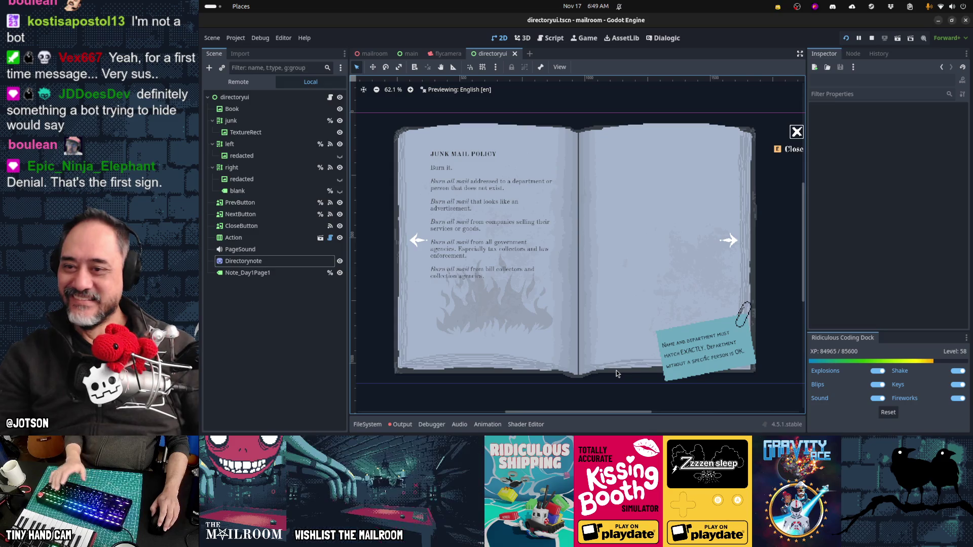
{"action": "key", "text": "F8"}
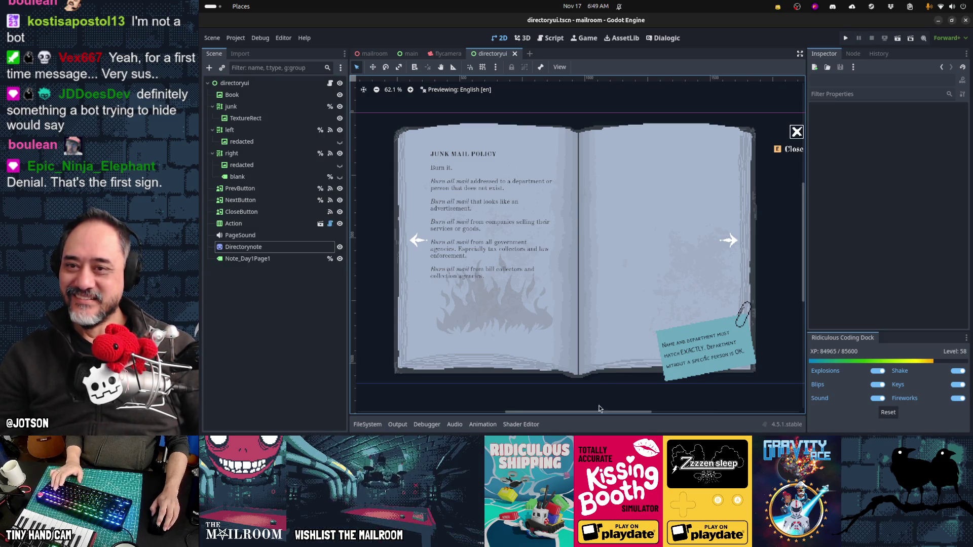
{"action": "key", "text": "F5"}
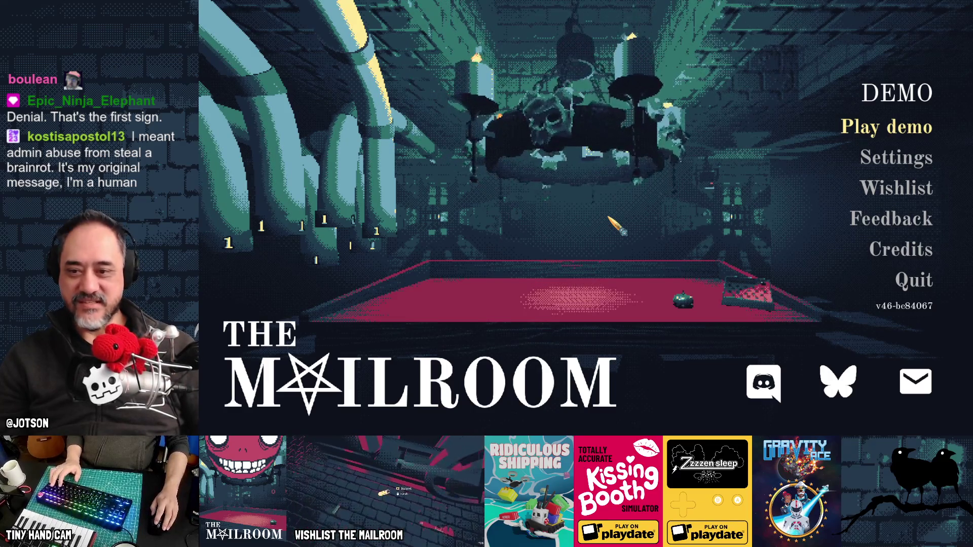
{"action": "key", "text": "F8"}
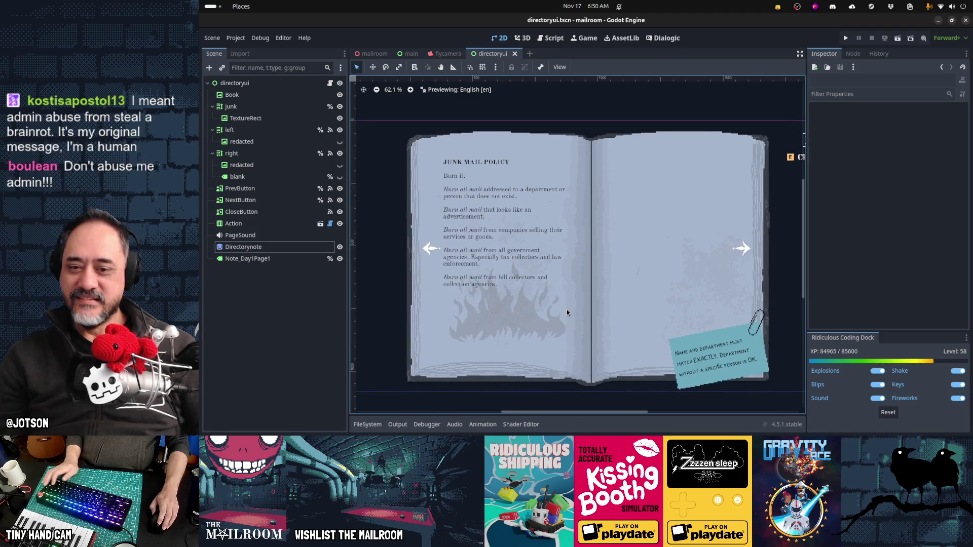
{"action": "key", "text": "alt+Tab"}
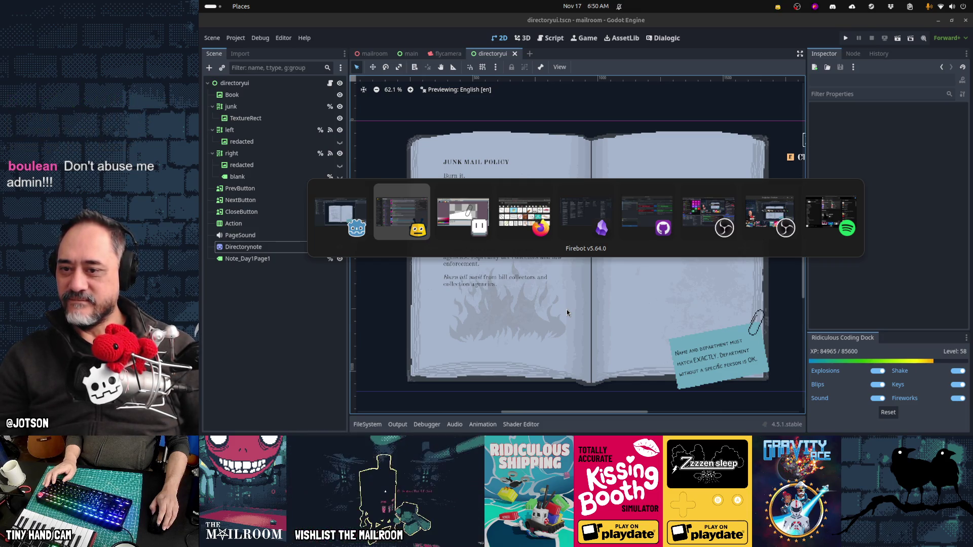
{"action": "key", "text": "Escape"}
- Make Directorynote a child of Note_Day1Page1 with Show Behind Parent on, and save
{"action": "left_click", "coordinate": [292, 249]}
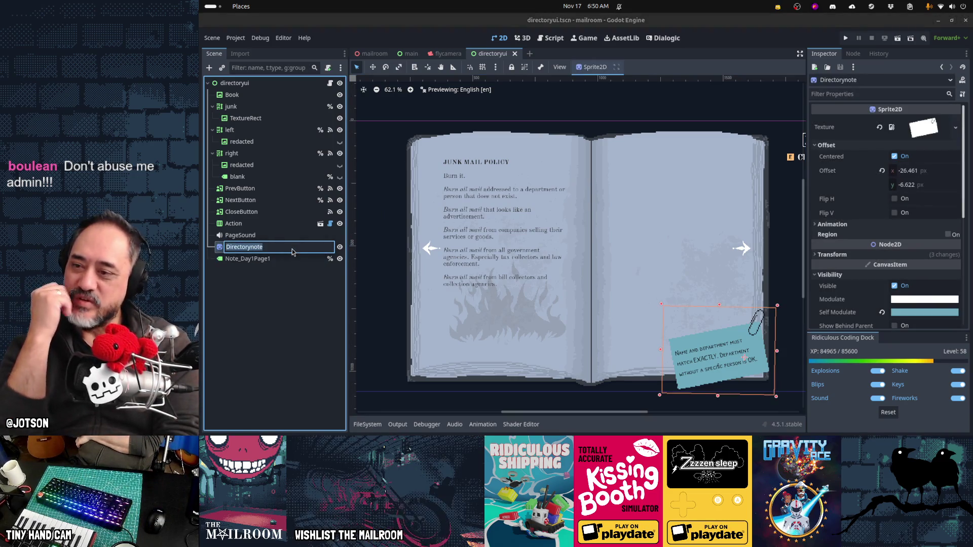
{"action": "key", "text": "Escape"}
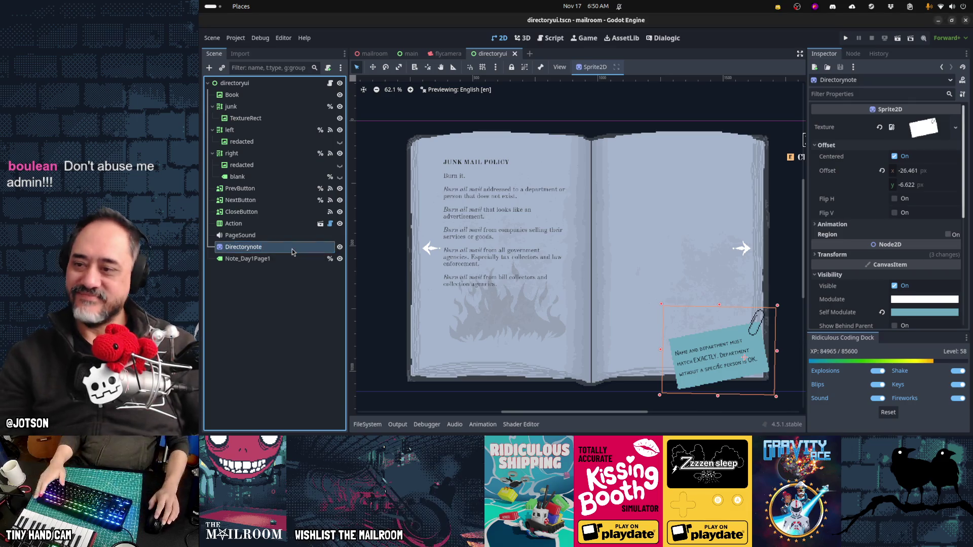
{"action": "left_click_drag", "start_coordinate": [248, 259], "coordinate": [248, 259]}
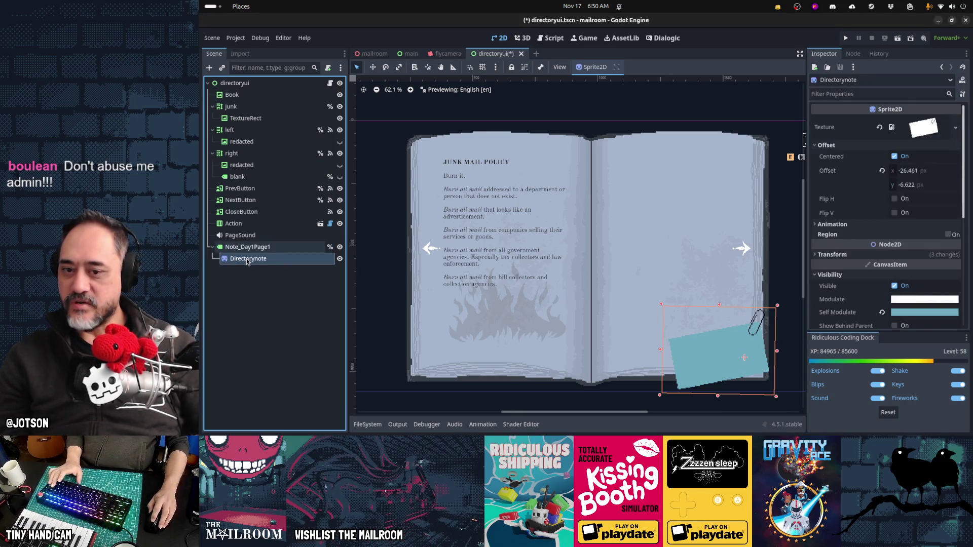
{"action": "scroll", "coordinate": [879, 281], "scroll_direction": "down", "scroll_amount": 3}
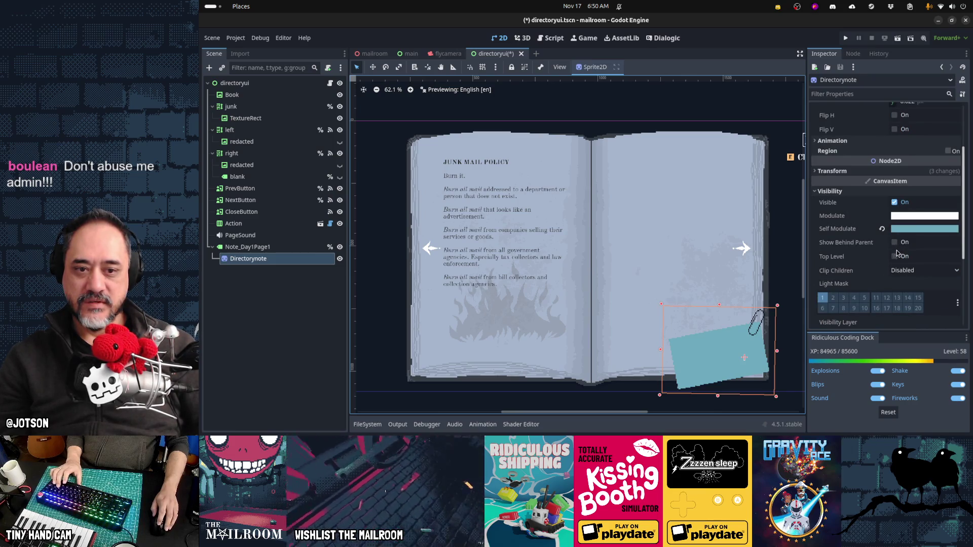
{"action": "left_click", "coordinate": [895, 242]}
{"action": "left_click", "coordinate": [895, 257]}
{"action": "left_click", "coordinate": [895, 257]}
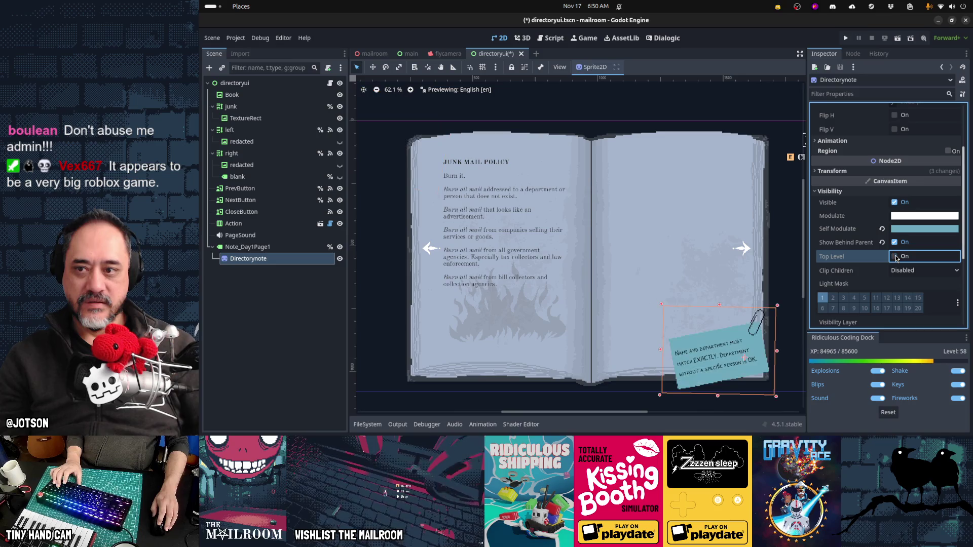
{"action": "key", "text": "ctrl+s"}
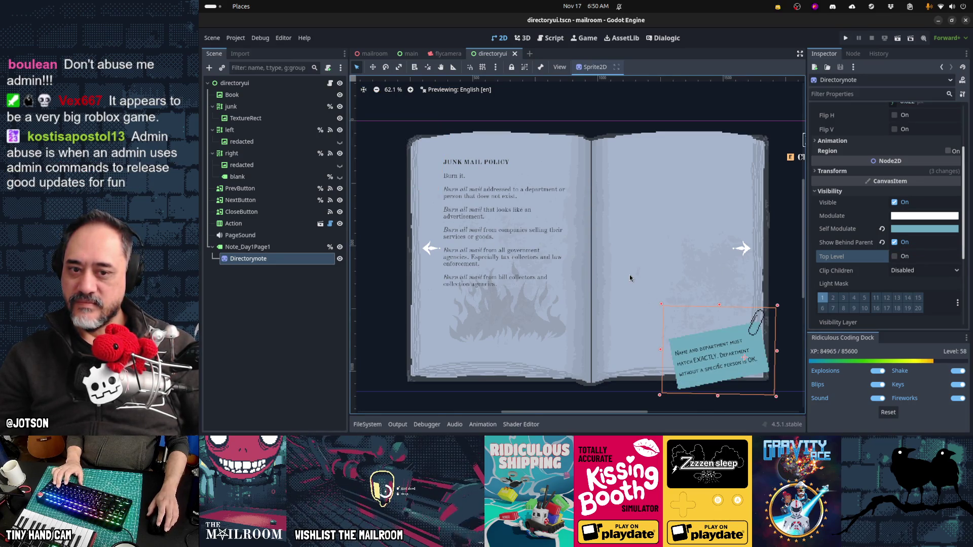
- Check the note's layering by toggling Note_Day1Page1 visibility, leave Top Level off, save, and relaunch
{"action": "left_click", "coordinate": [894, 257]}
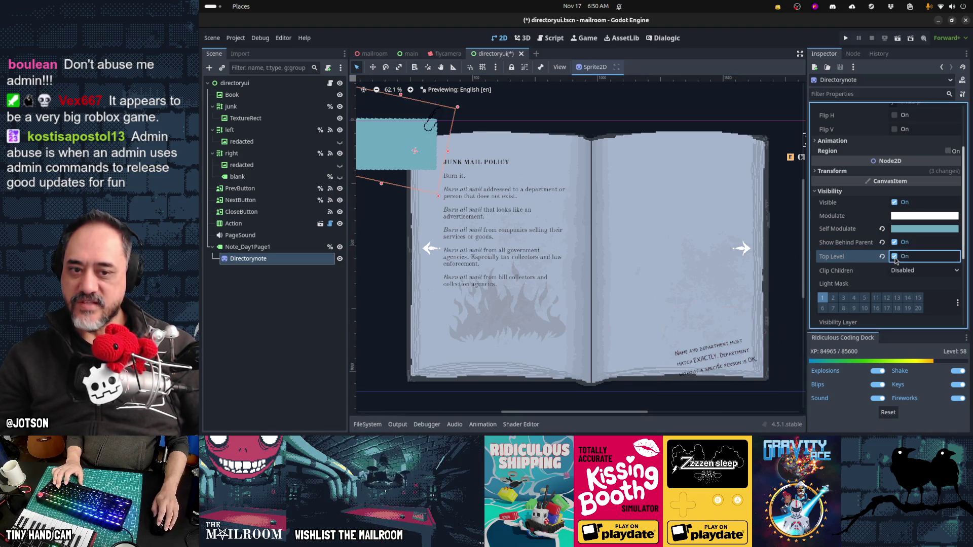
{"action": "left_click", "coordinate": [671, 341]}
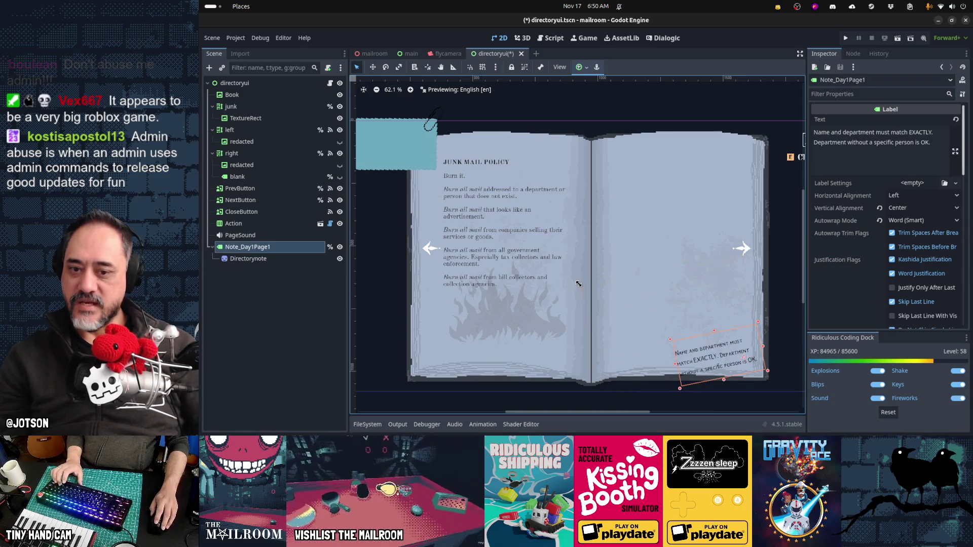
{"action": "left_click", "coordinate": [274, 259]}
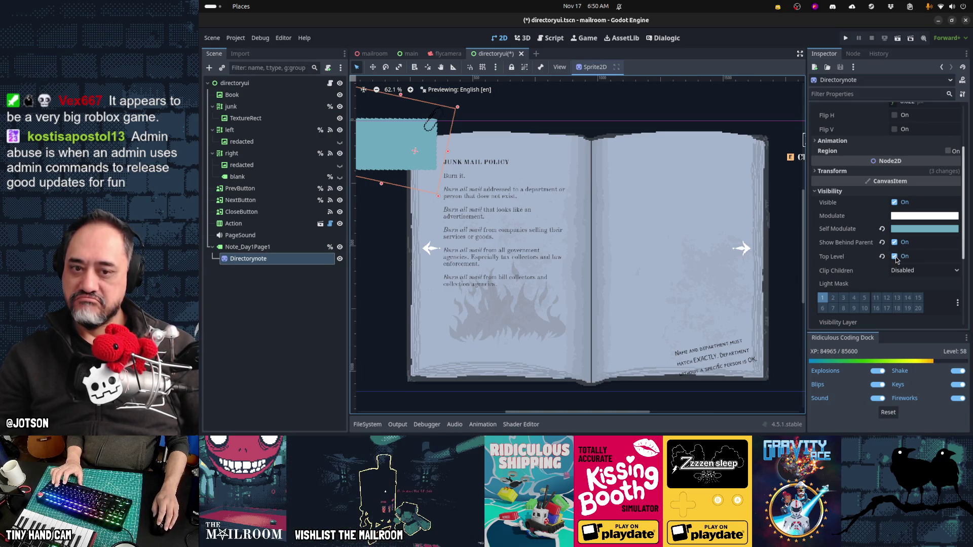
{"action": "left_click", "coordinate": [339, 248]}
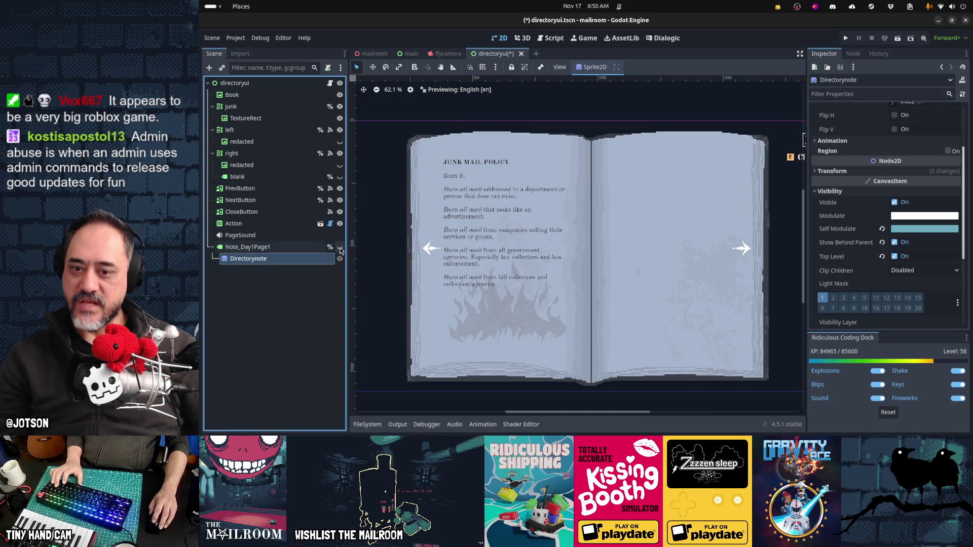
{"action": "left_click", "coordinate": [339, 247]}
{"action": "left_click", "coordinate": [894, 258]}
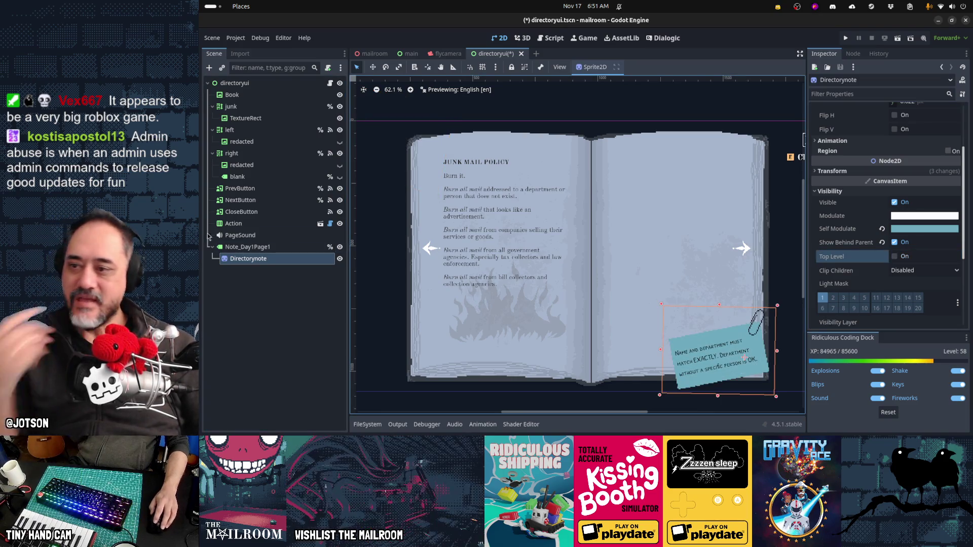
{"action": "key", "text": "ctrl+s"}
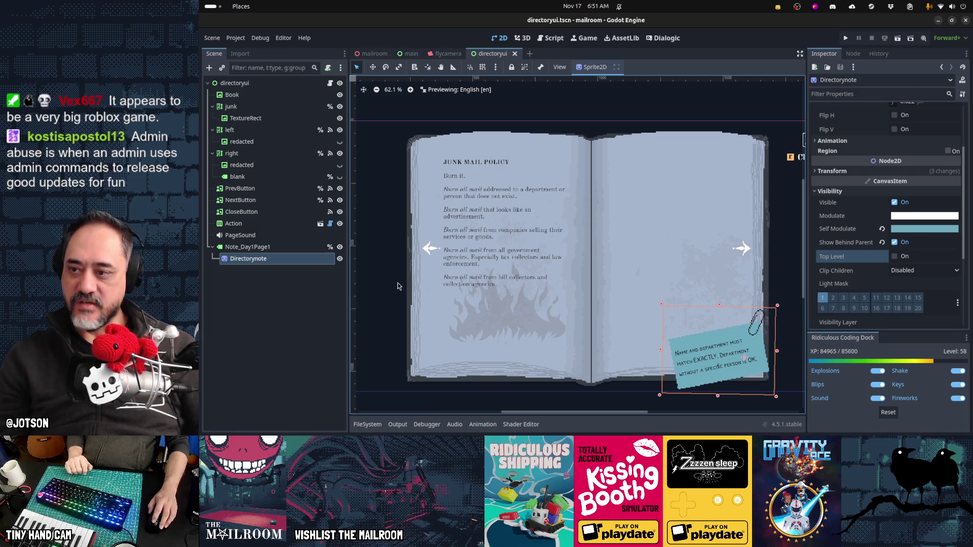
{"action": "key", "text": "F5"}
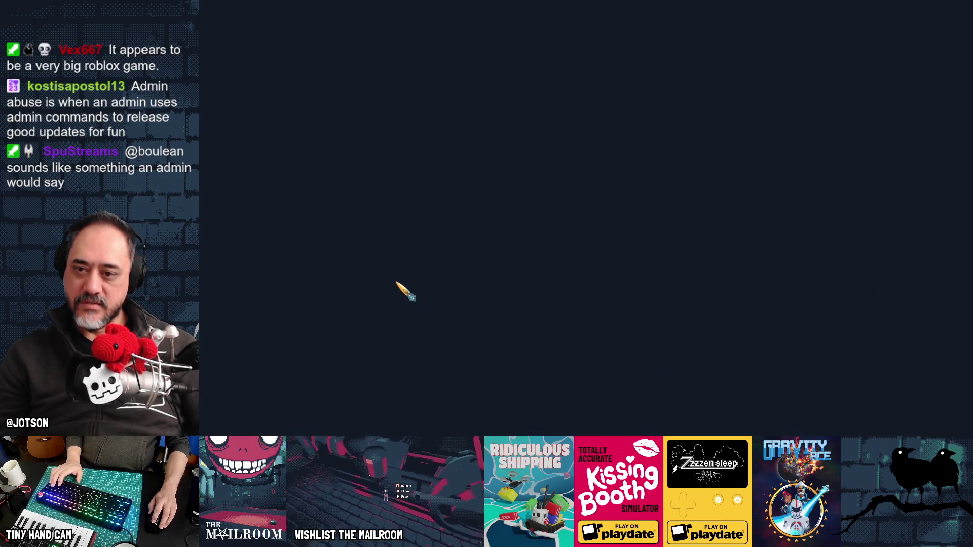
- Start the demo and spawn the directory book with the 'add directory' console command
{"action": "key", "text": "Return"}
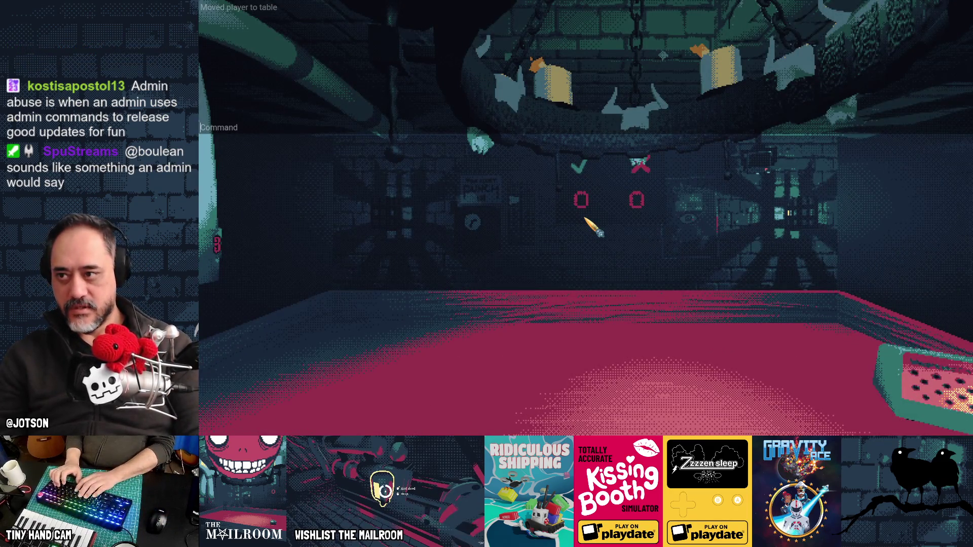
{"action": "type", "text": "add directory"}
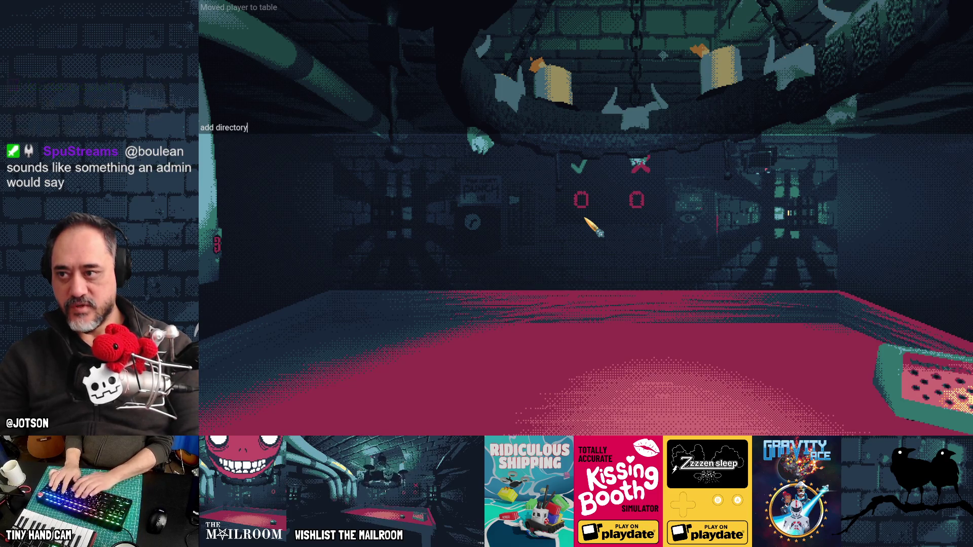
{"action": "type", "text": "k"}
{"action": "key", "text": "Return"}
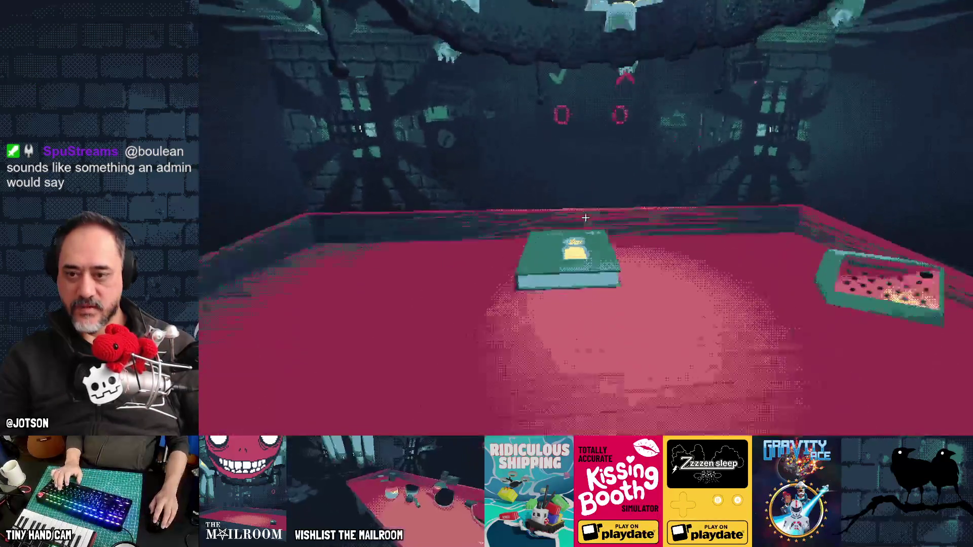
- Read the book, flipping between the Junk Mail Policy and Floor 2: Contracts spreads, then quit
{"action": "left_click", "coordinate": [594, 228]}
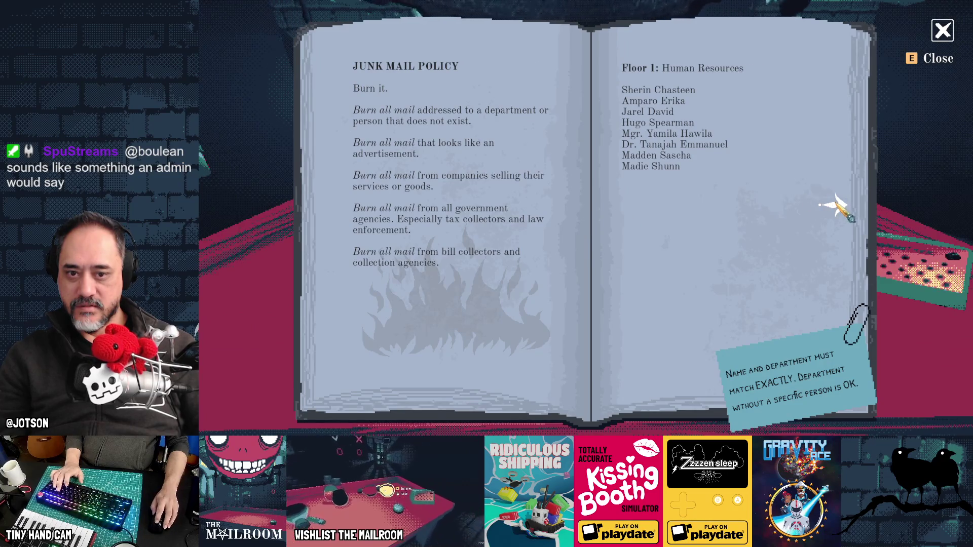
{"action": "left_click", "coordinate": [836, 208]}
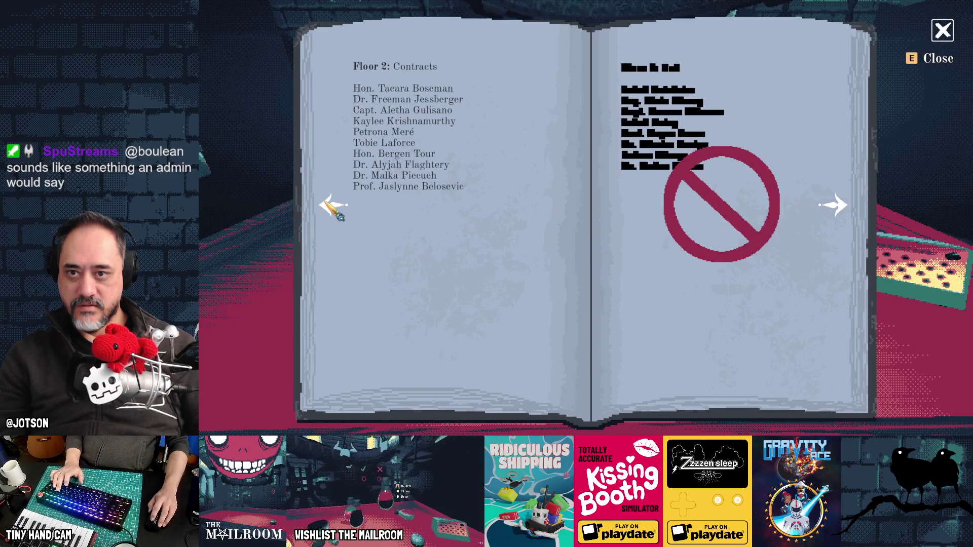
{"action": "left_click", "coordinate": [334, 206]}
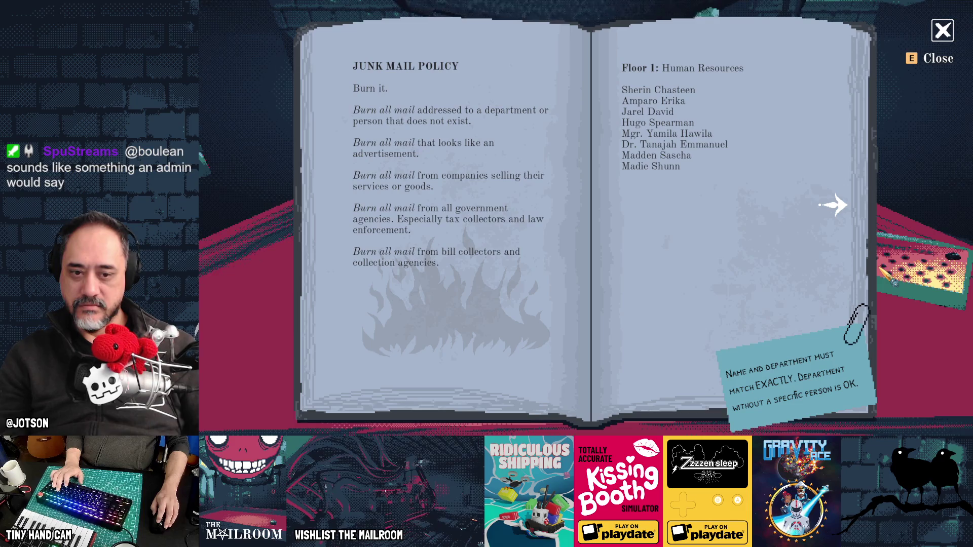
{"action": "left_click", "coordinate": [833, 206]}
{"action": "key", "text": "e"}
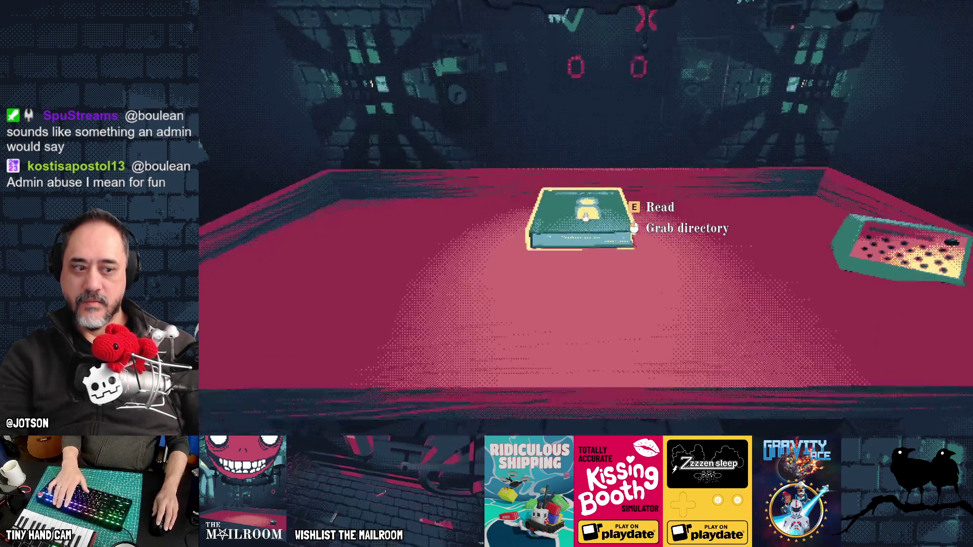
{"action": "key", "text": "F8"}
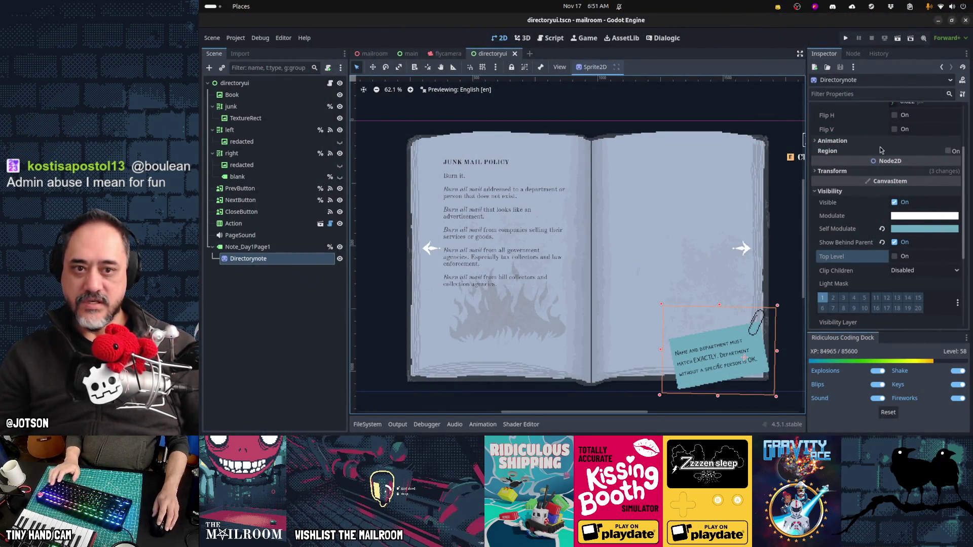
- Replace Note_Day1Page1's text with the key Directory.Note.Day1Page1 and switch to Firefox
{"action": "scroll", "coordinate": [880, 150], "scroll_direction": "up", "scroll_amount": 3}
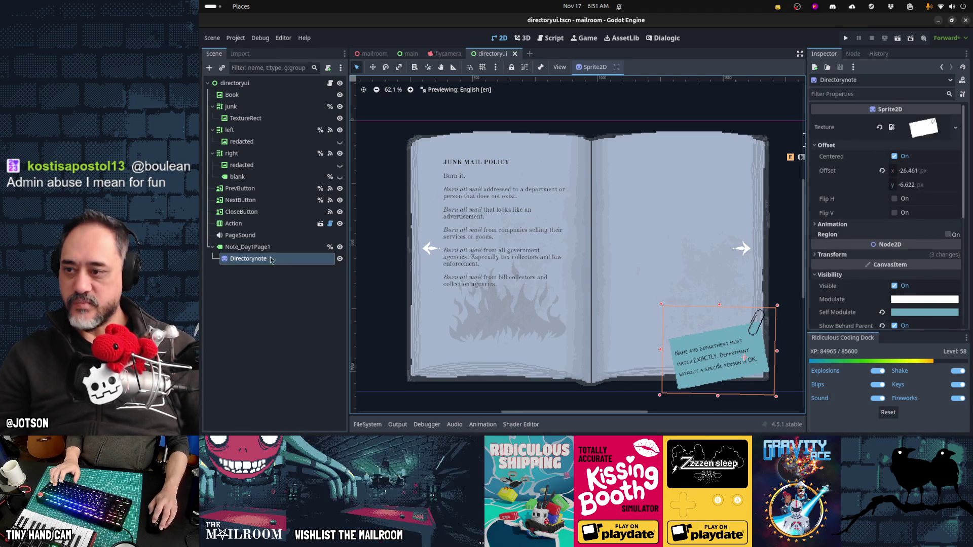
{"action": "left_click", "coordinate": [248, 246]}
{"action": "triple_click", "coordinate": [895, 146]}
{"action": "key", "text": "ctrl+c"}
{"action": "key", "text": "BackSpace"}
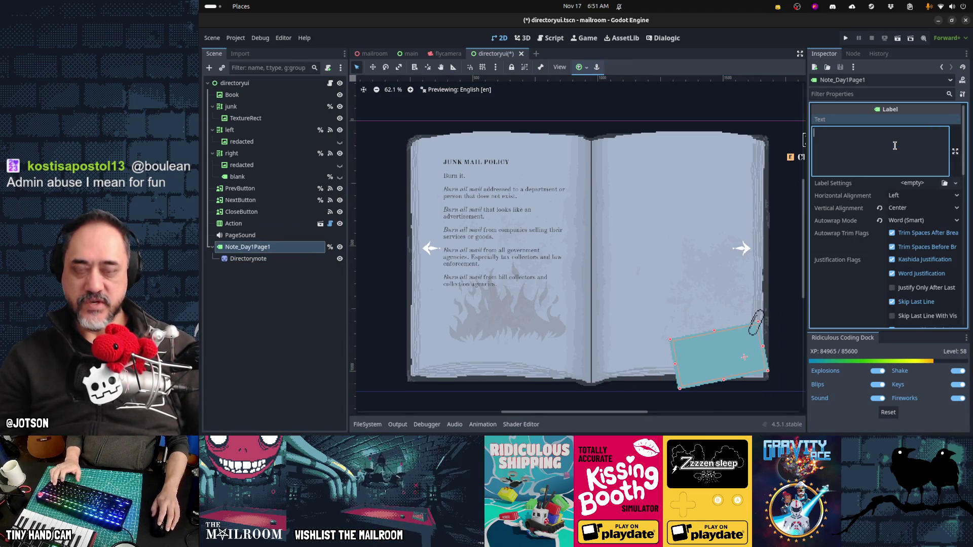
{"action": "type", "text": "D"}
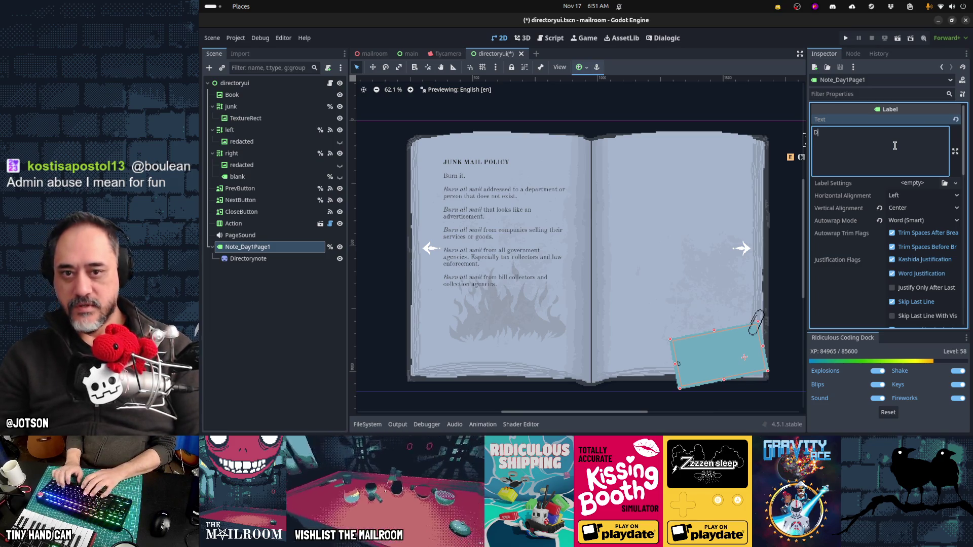
{"action": "type", "text": "irectory.Note."}
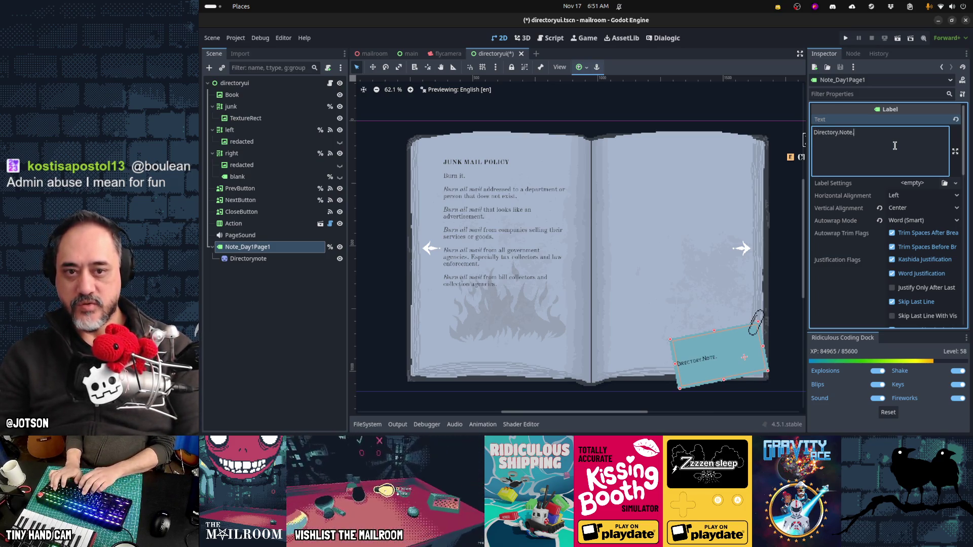
{"action": "type", "text": "Day1Page1"}
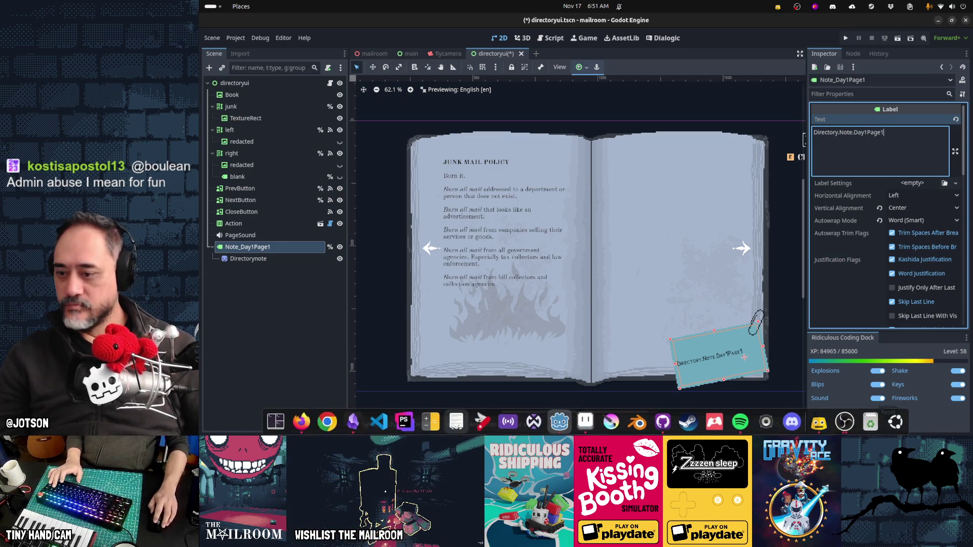
{"action": "left_click", "coordinate": [310, 430]}
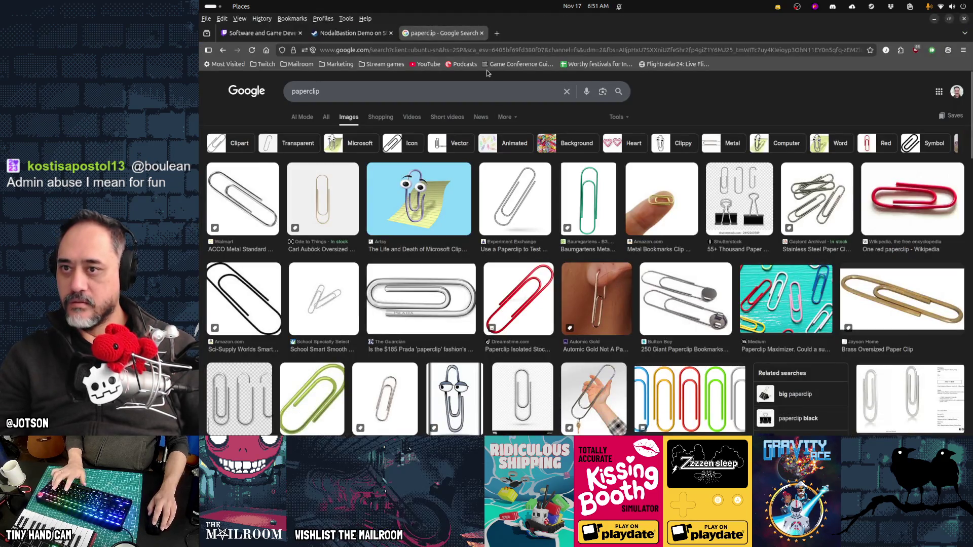
- Open The Mailroom localization sheet in a new tab and scroll to row 140
{"action": "key", "text": "ctrl+t"}
{"action": "type", "text": "localization"}
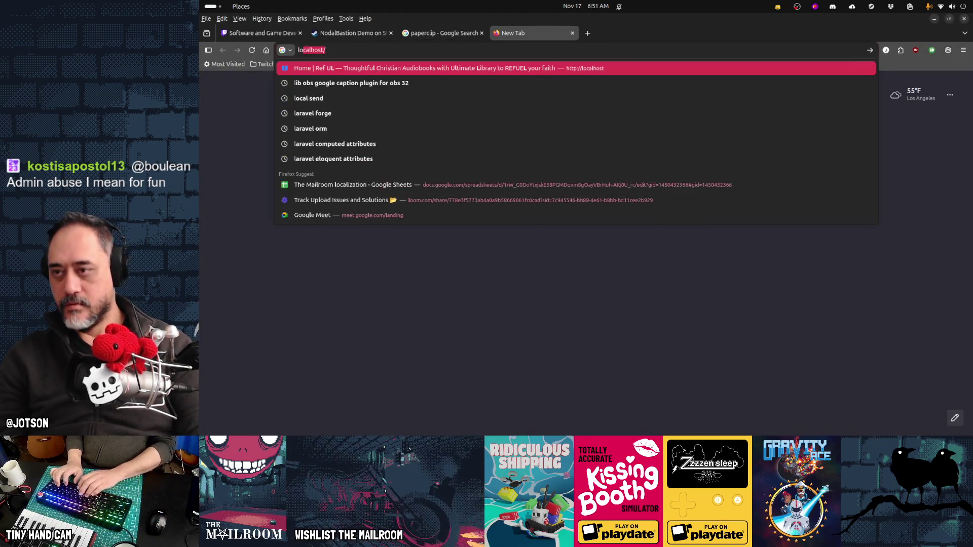
{"action": "key", "text": "Down"}
{"action": "key", "text": "Down"}
{"action": "key", "text": "Down"}
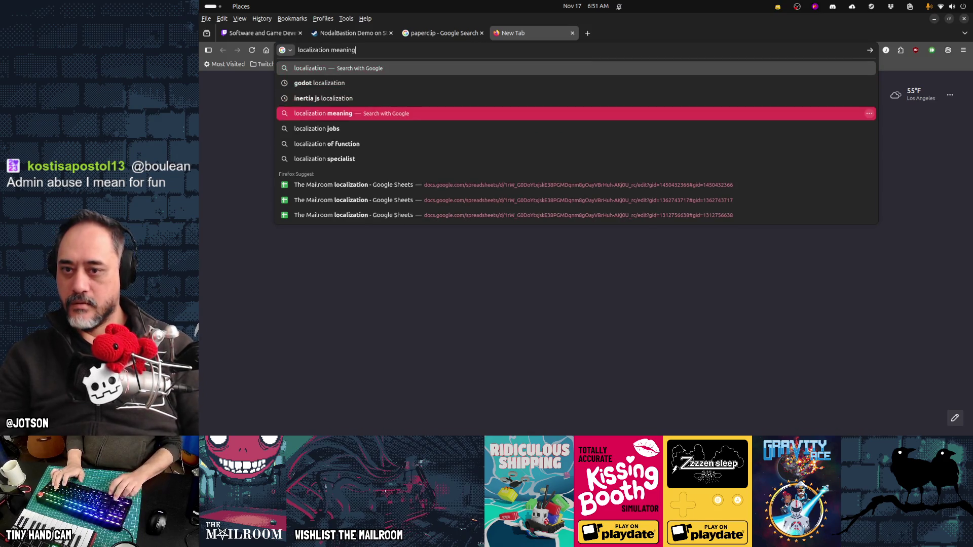
{"action": "key", "text": "Return"}
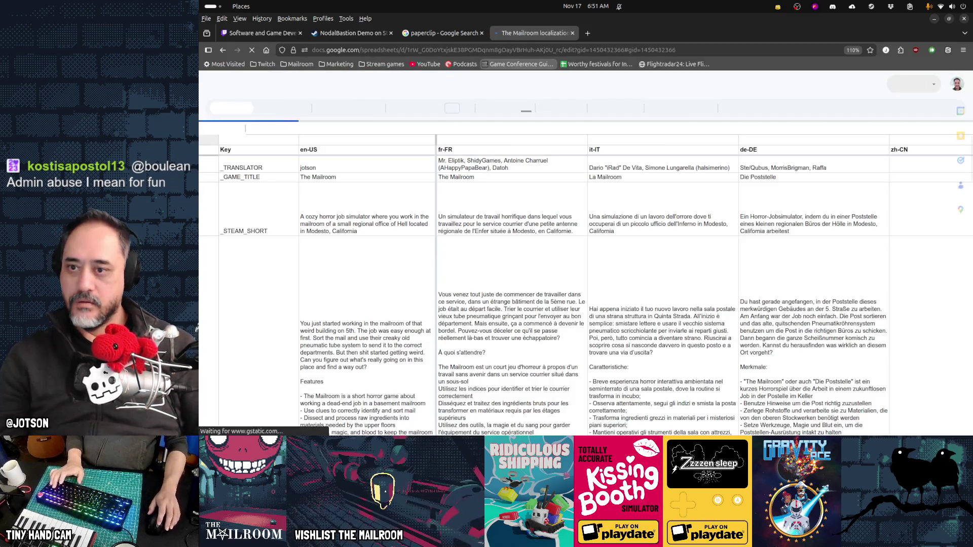
{"action": "scroll", "coordinate": [308, 146], "scroll_direction": "down", "scroll_amount": 15}
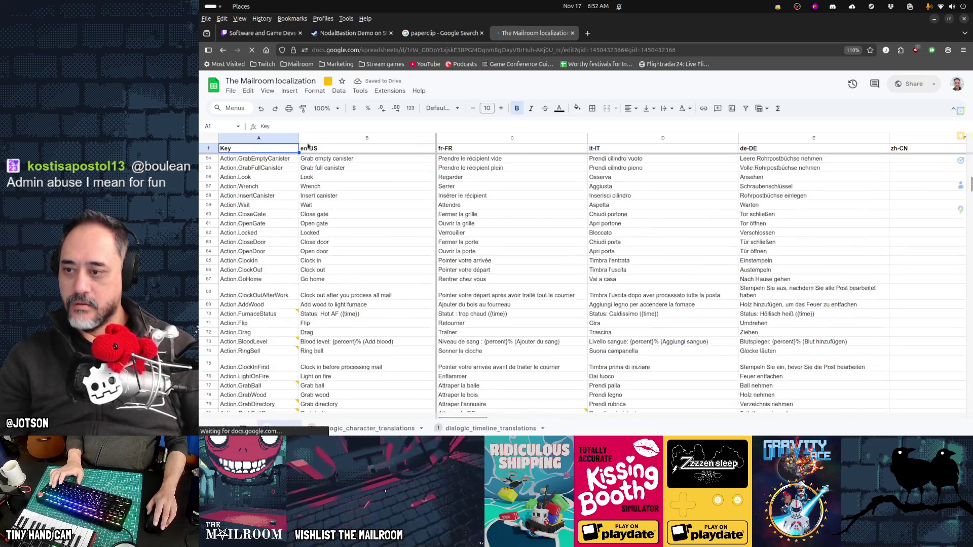
{"action": "scroll", "coordinate": [308, 146], "scroll_direction": "down", "scroll_amount": 10}
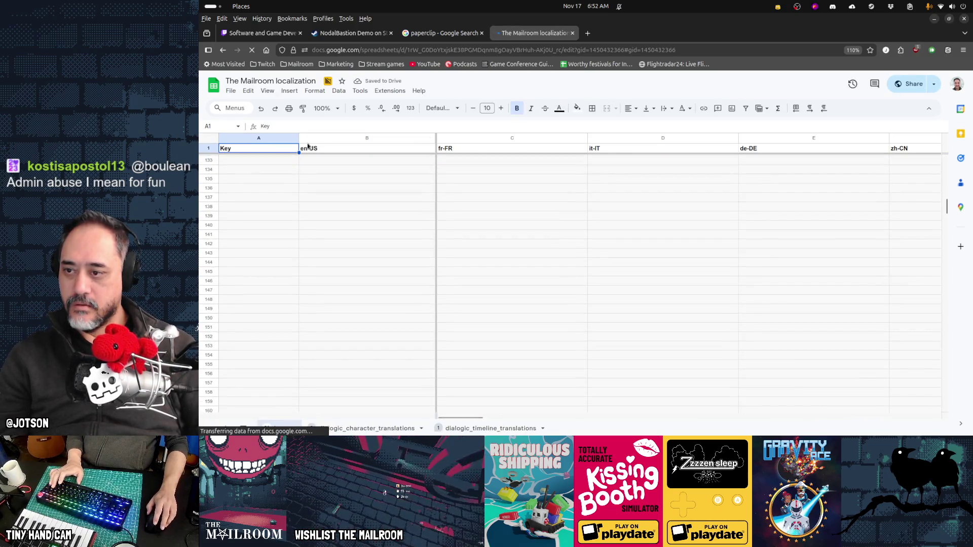
{"action": "scroll", "coordinate": [307, 146], "scroll_direction": "down", "scroll_amount": 5}
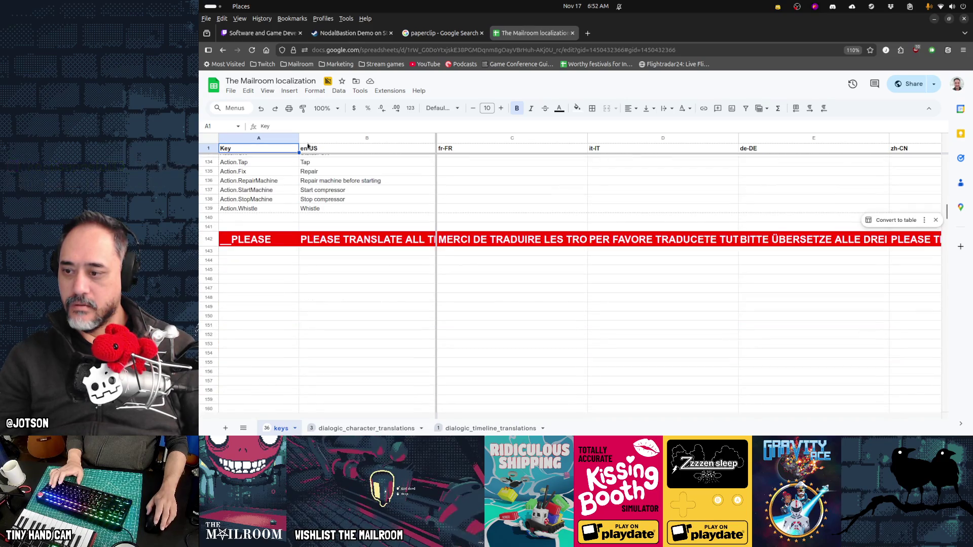
- Insert a new row 140 holding the key Directory.Note.Day1Page1 in column A
{"action": "right_click", "coordinate": [209, 219]}
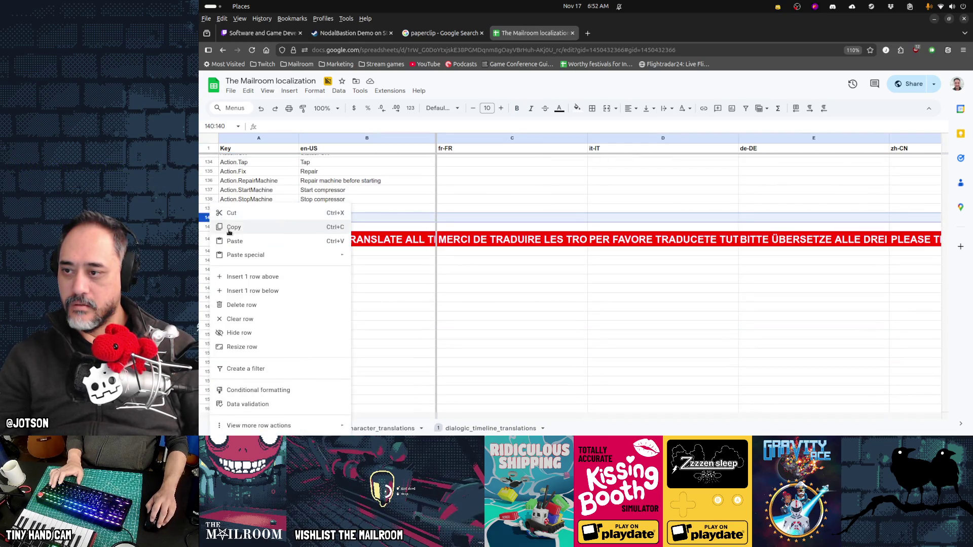
{"action": "left_click", "coordinate": [248, 276]}
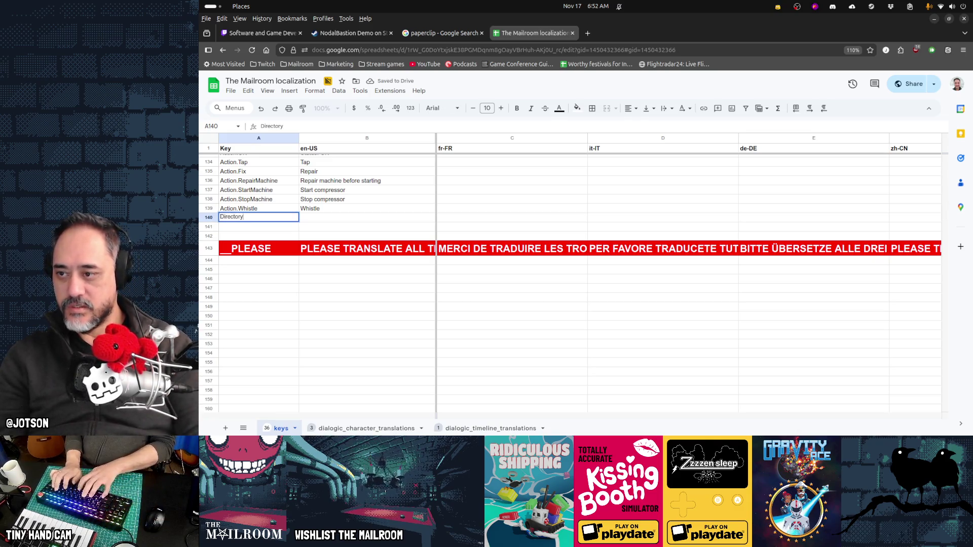
{"action": "type", "text": "Note.Day1Page"}
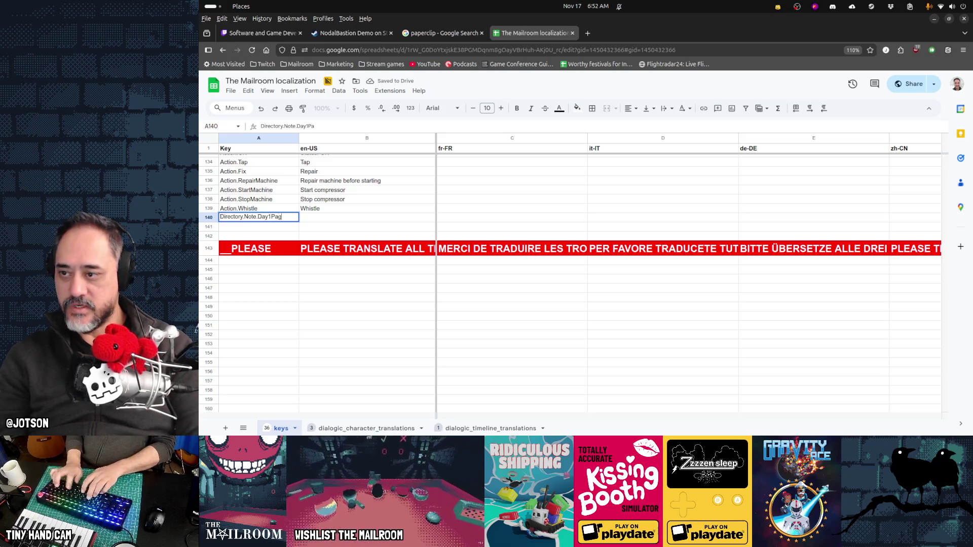
{"action": "key", "text": "Tab"}
{"action": "key", "text": "shift+Tab"}
{"action": "key", "text": "Return"}
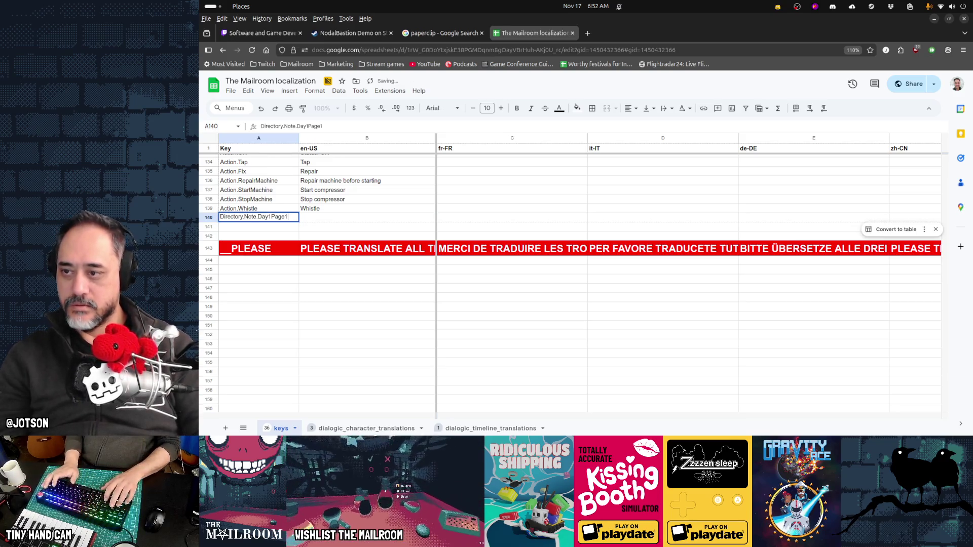
{"action": "type", "text": "1"}
{"action": "key", "text": "Tab"}
- Paste the note's English rule text into cell B140
{"action": "key", "text": "ctrl+v"}
{"action": "key", "text": "Return"}
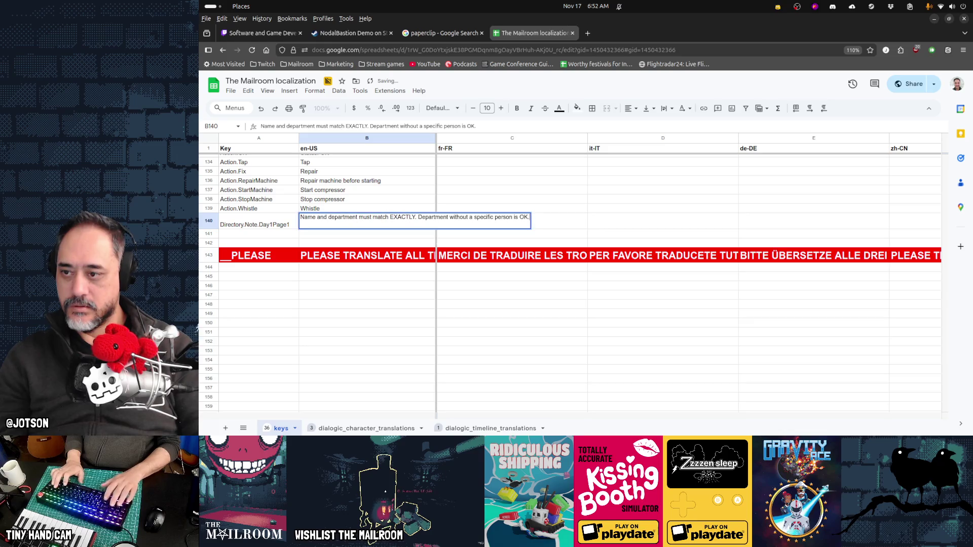
{"action": "key", "text": "Return"}
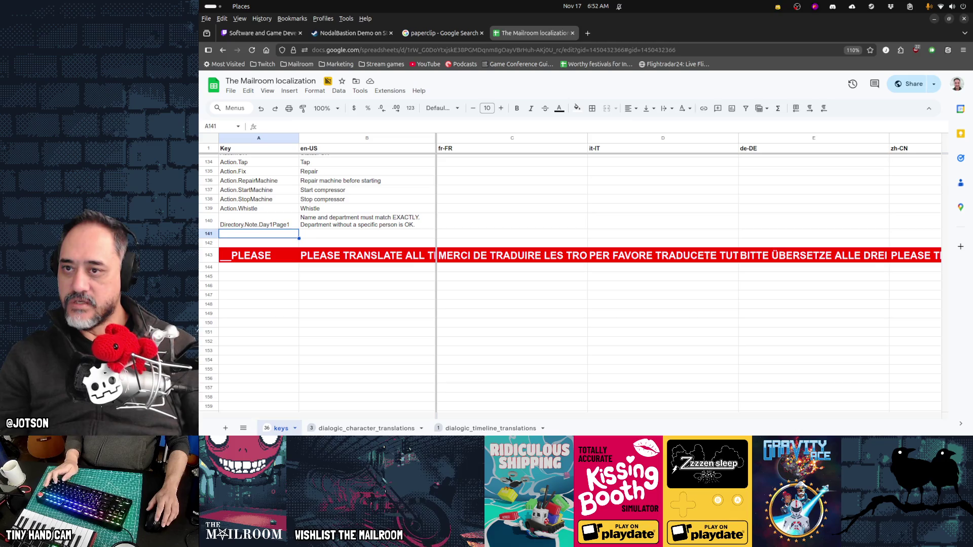
{"action": "key", "text": "alt+Tab"}
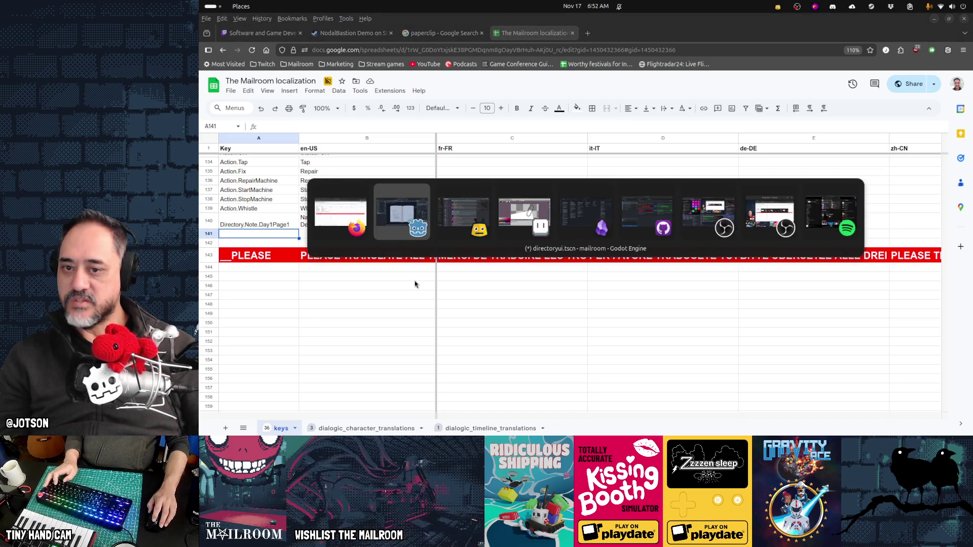
- In a new terminal inside mailroom/, run the support/movefiles script
{"action": "key", "text": "ctrl+alt+t"}
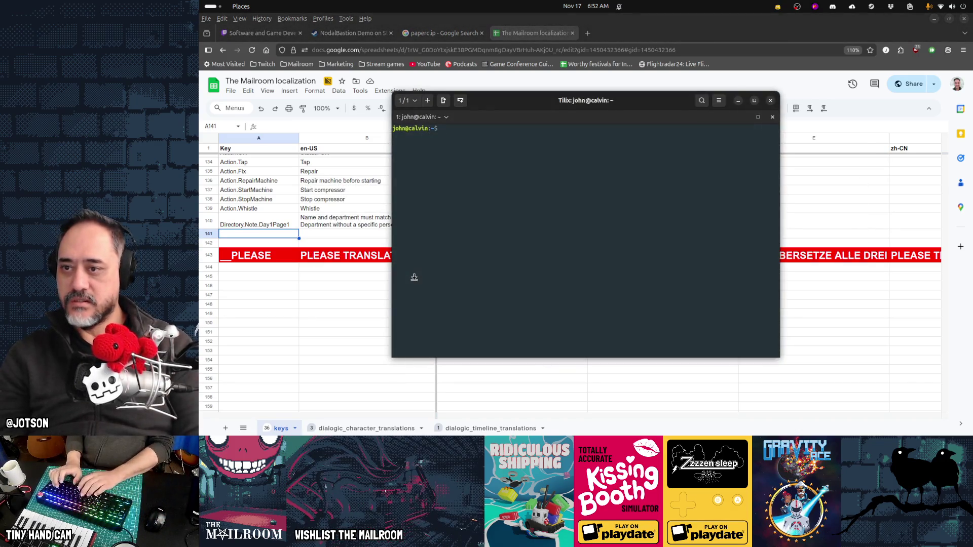
{"action": "type", "text": "cd "}
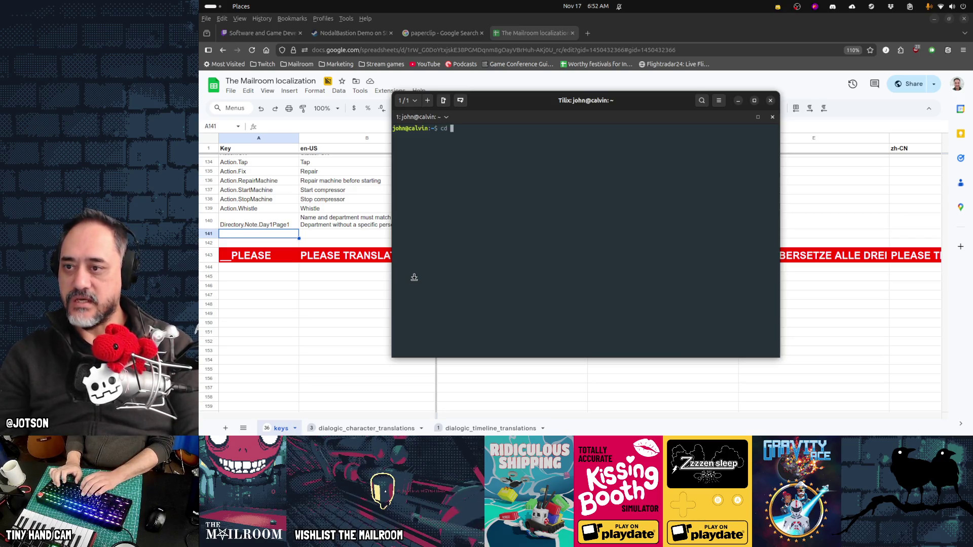
{"action": "type", "text": "mailroom/"}
{"action": "key", "text": "Return"}
{"action": "type", "text": "suppo"}
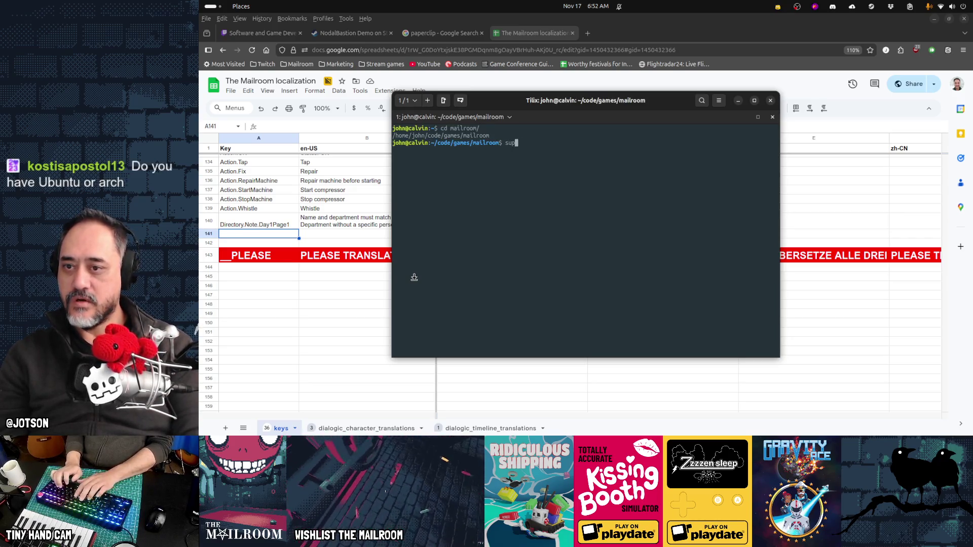
{"action": "key", "text": "Tab"}
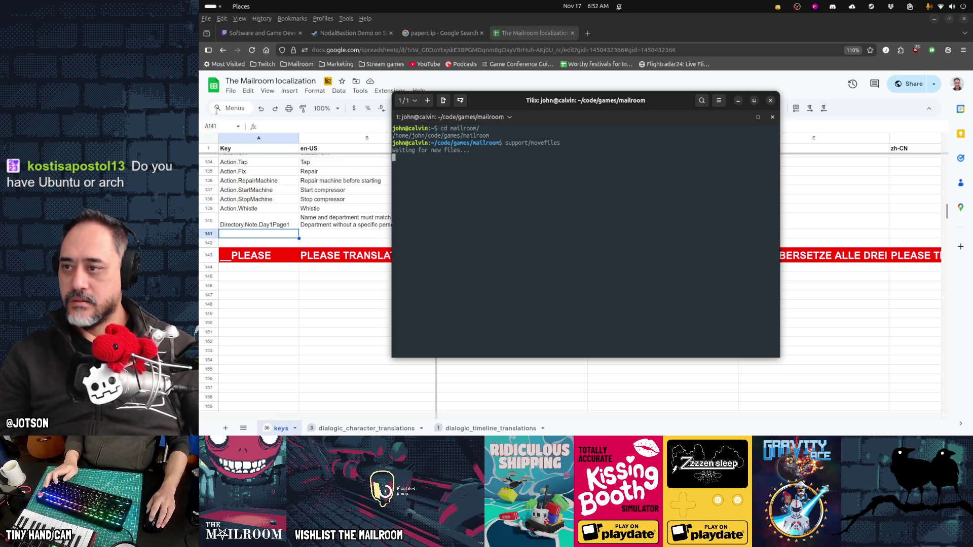
- Download the keys sheet as .csv and confirm movefiles copied it to game/translations/keys.csv
{"action": "left_click", "coordinate": [231, 91]}
{"action": "mouse_move", "coordinate": [268, 199]}
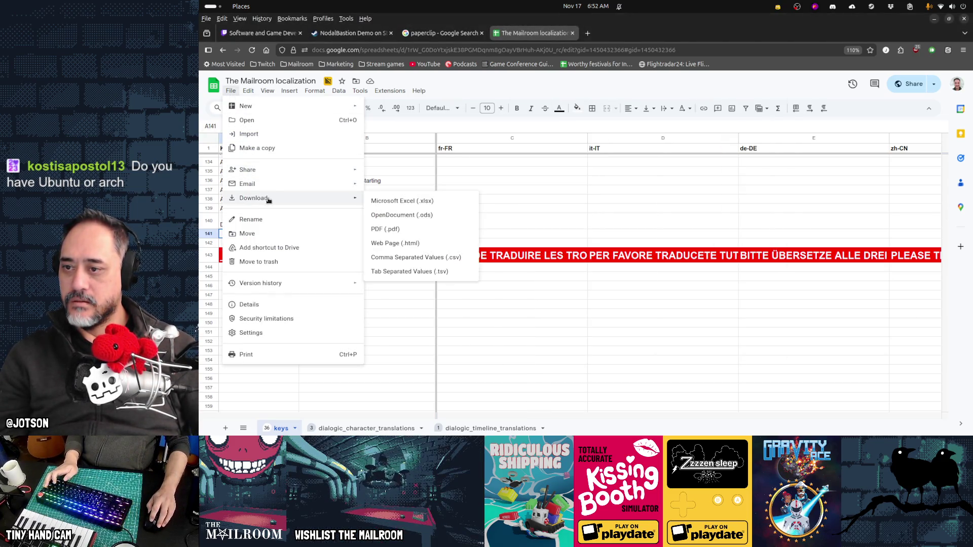
{"action": "left_click", "coordinate": [445, 258]}
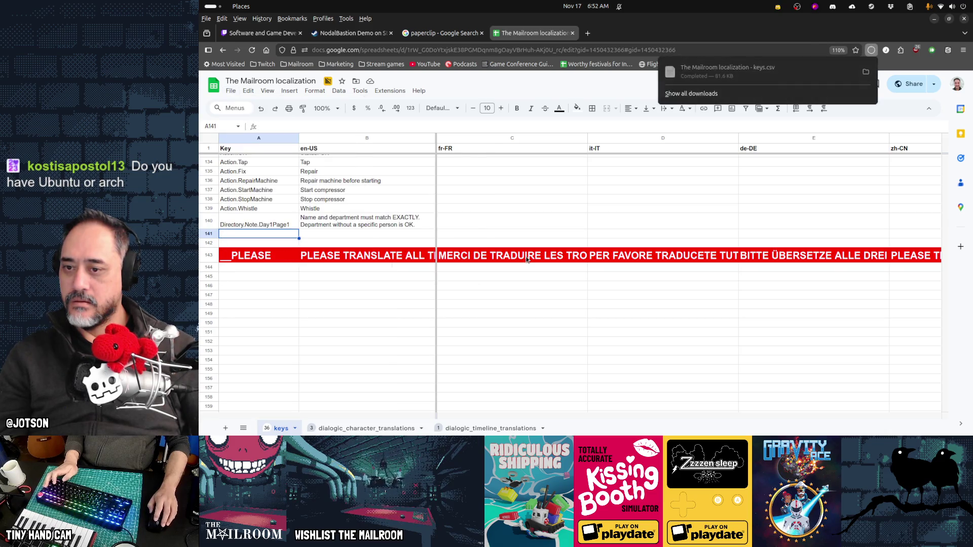
{"action": "key", "text": "alt+Tab"}
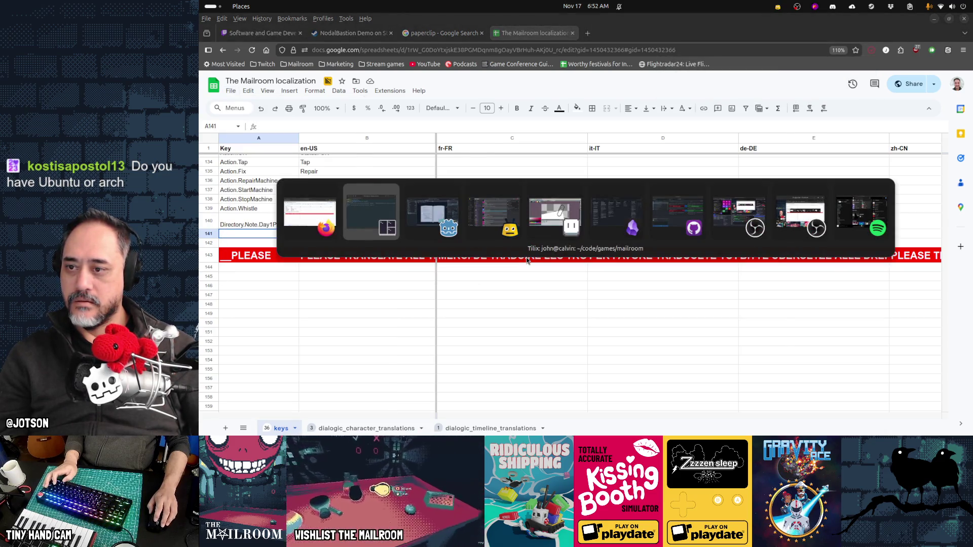
{"action": "key", "text": "alt+Tab"}
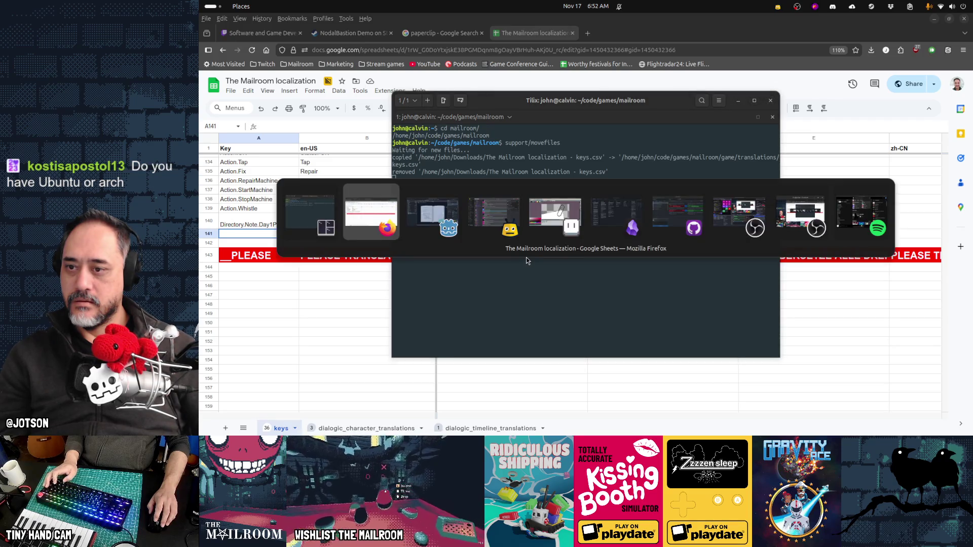
{"action": "key", "text": "alt+Tab"}
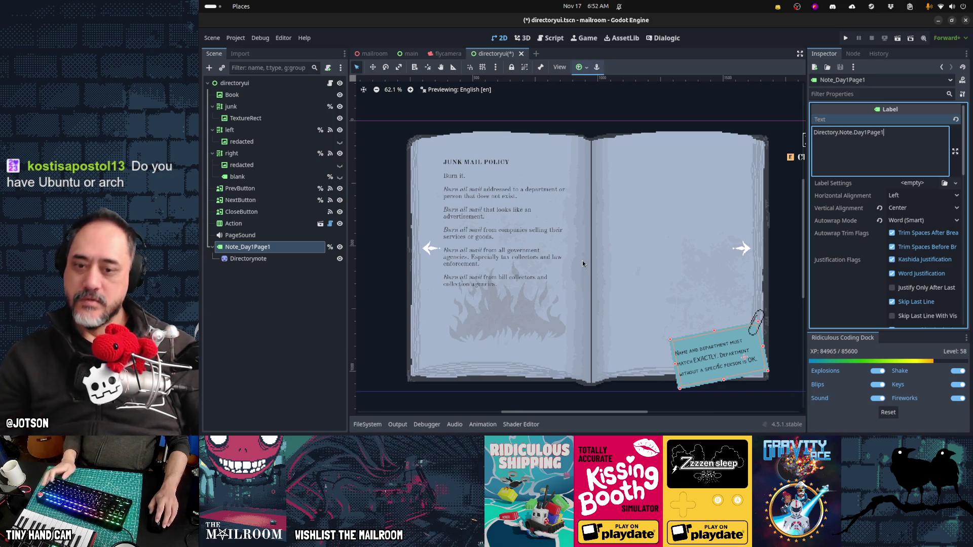
- Tick the 'Add more rules in directory' task on the Gamedev TODO board in Obsidian
{"action": "key", "text": "alt+Tab"}
{"action": "key", "text": "alt+Tab"}
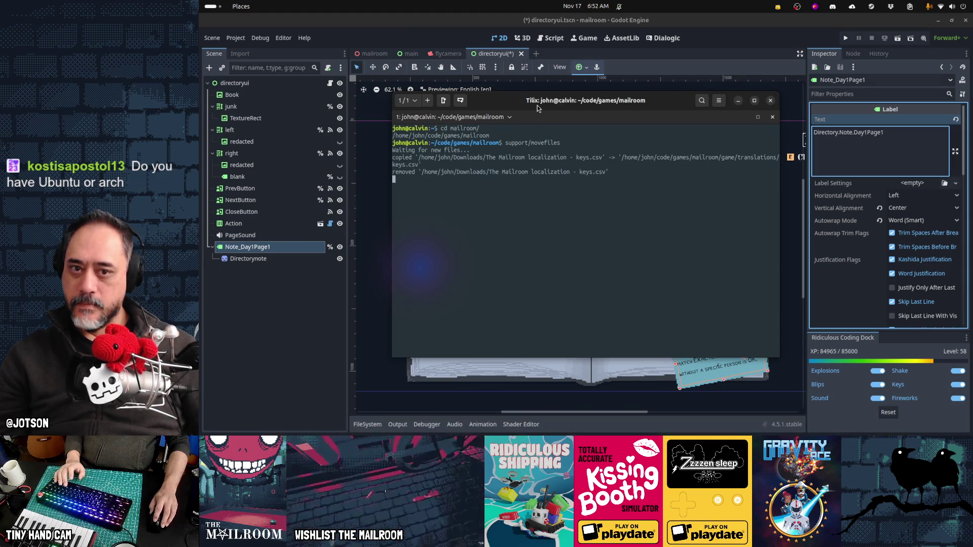
{"action": "mouse_move", "coordinate": [537, 433]}
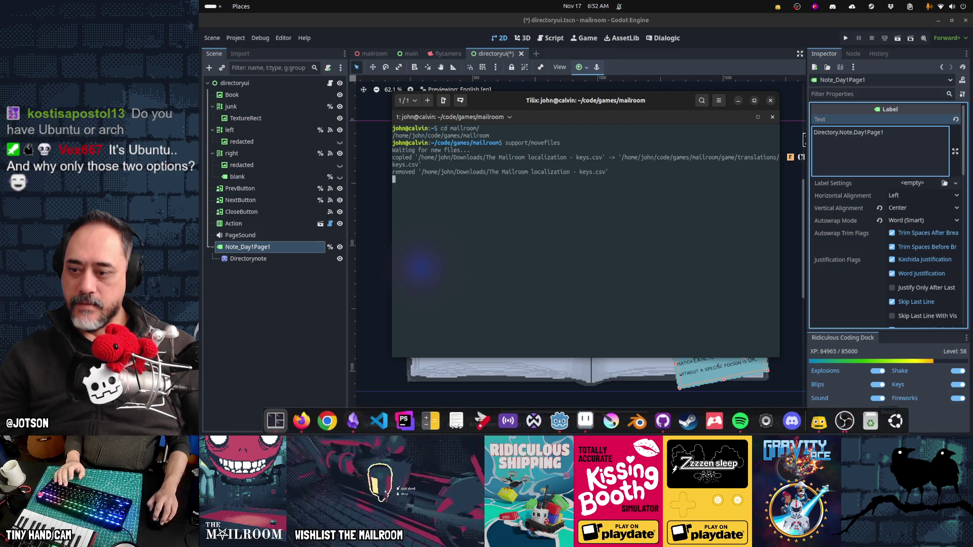
{"action": "left_click", "coordinate": [353, 421]}
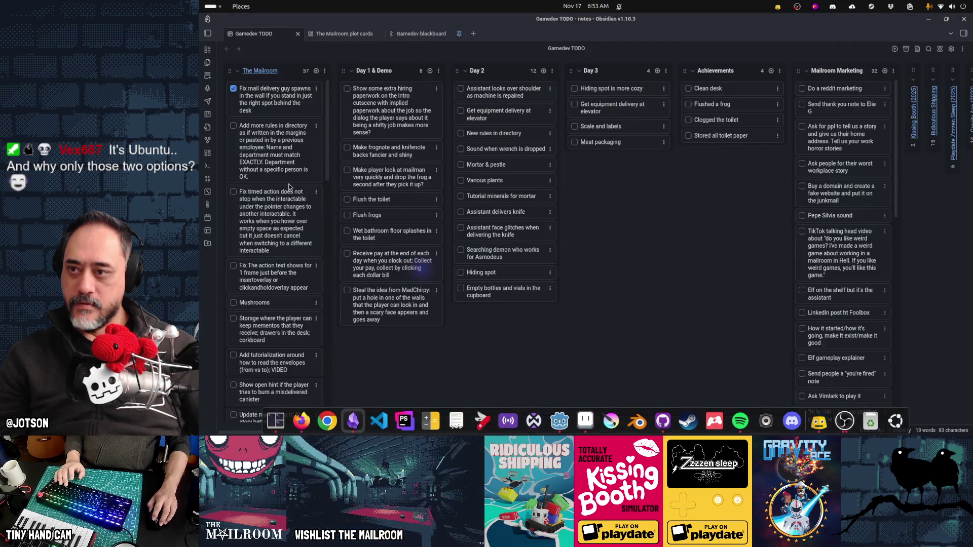
{"action": "left_click", "coordinate": [234, 125]}
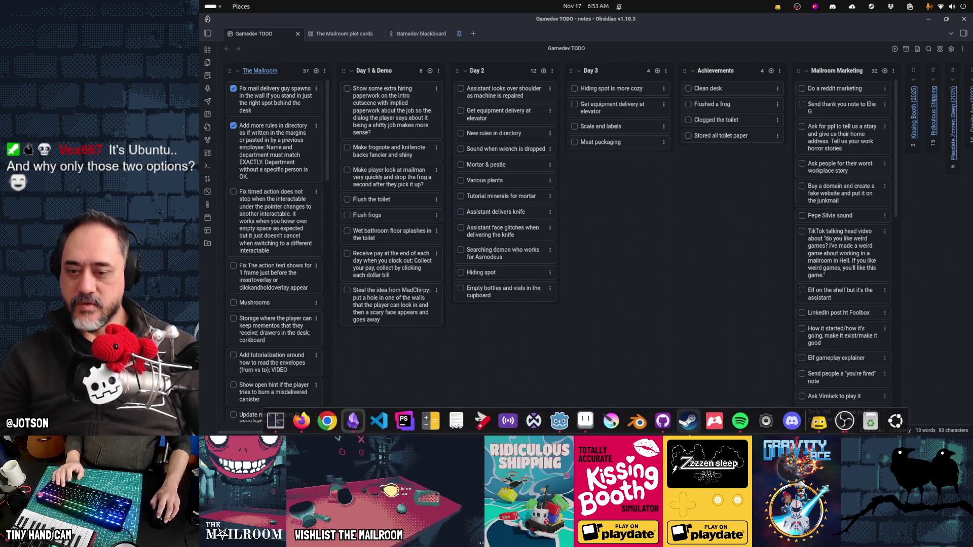
{"action": "left_click", "coordinate": [663, 422]}
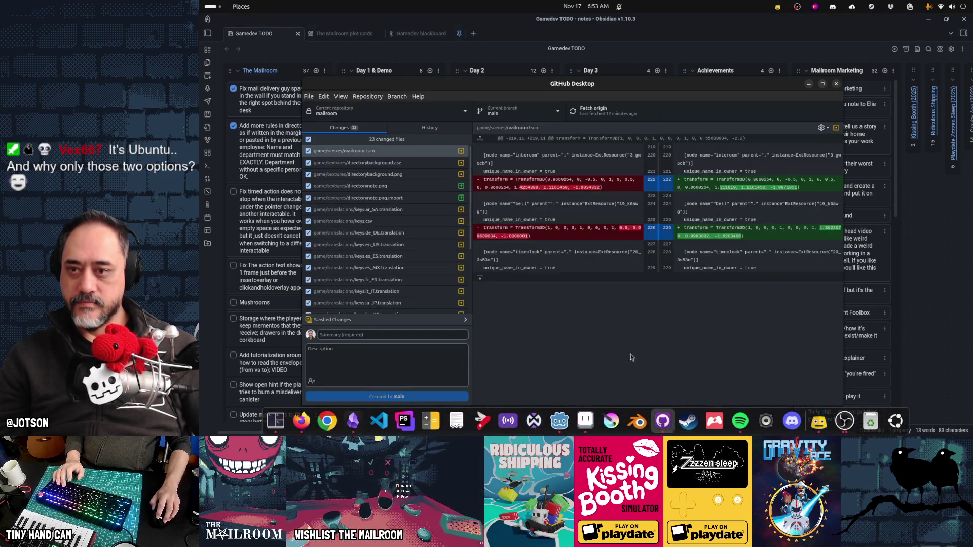
- Enter the summary 'Added notes to directory for day 1' and commit the 23 changed files to main
{"action": "left_click", "coordinate": [373, 335]}
{"action": "type", "text": "Added mo"}
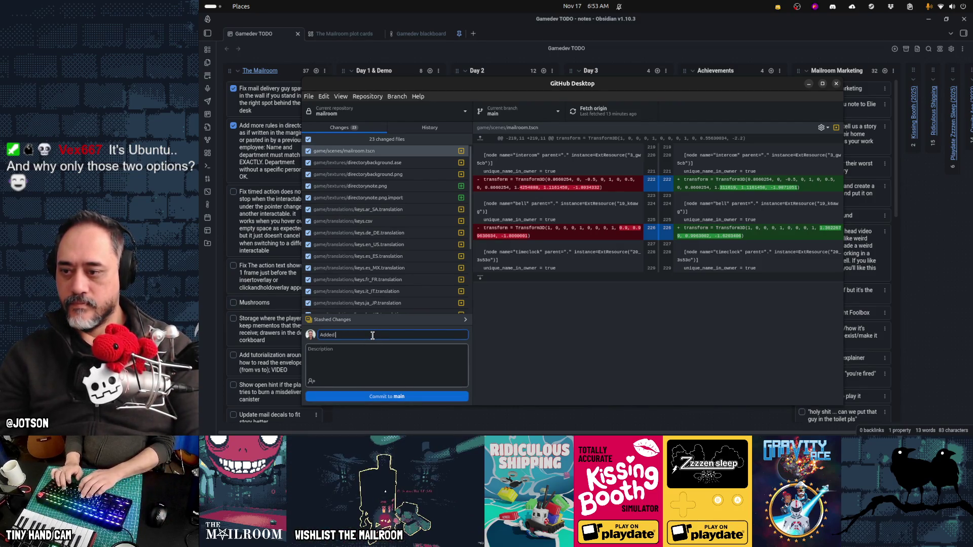
{"action": "type", "text": "re no"}
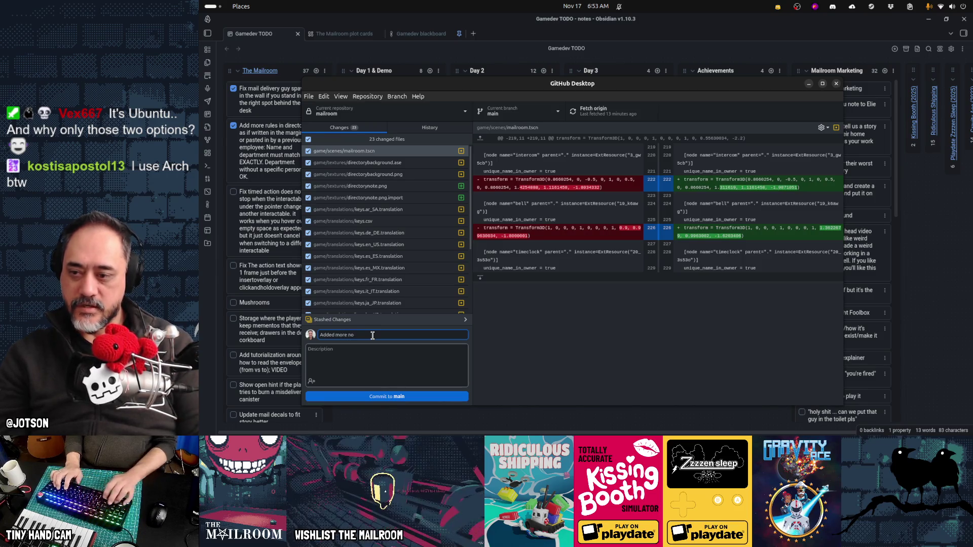
{"action": "type", "text": "directory f"}
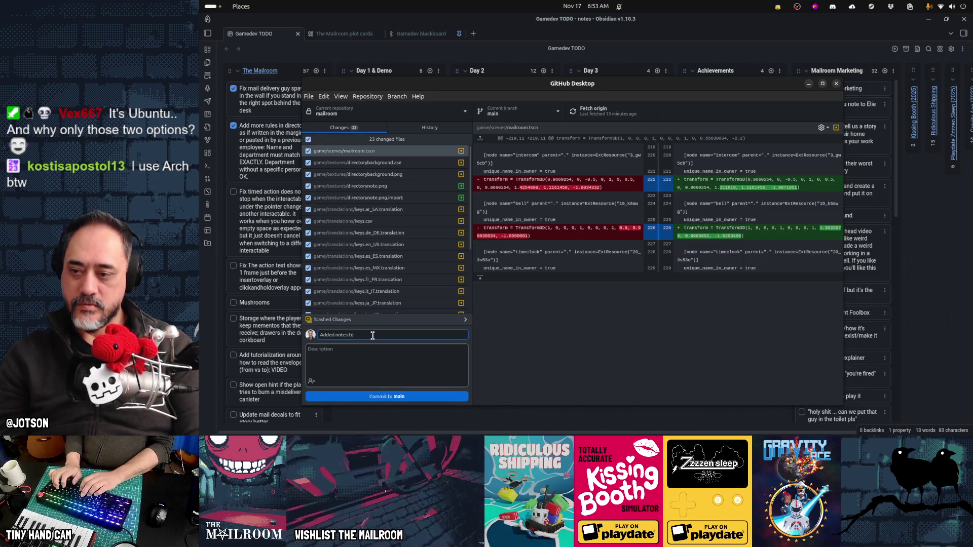
{"action": "type", "text": "or day 1"}
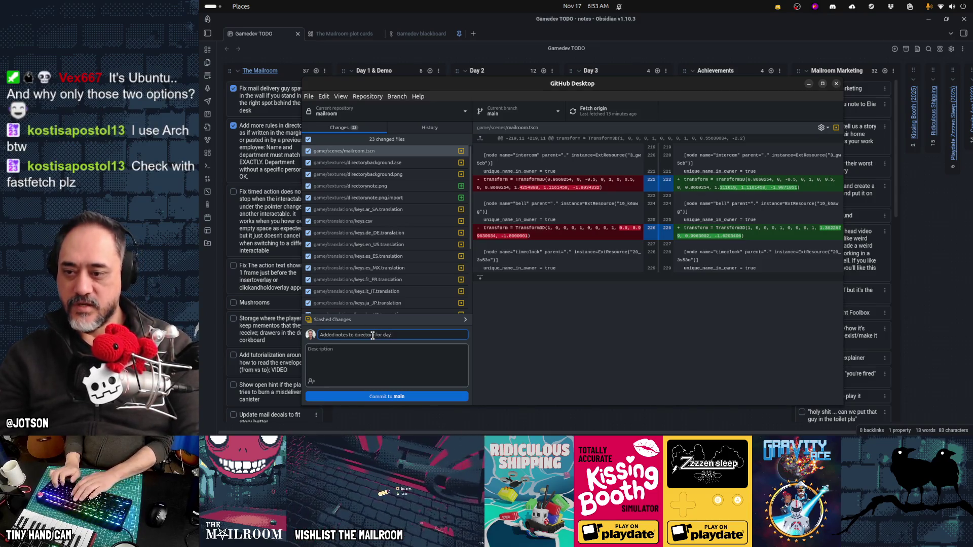
{"action": "left_click", "coordinate": [384, 396]}
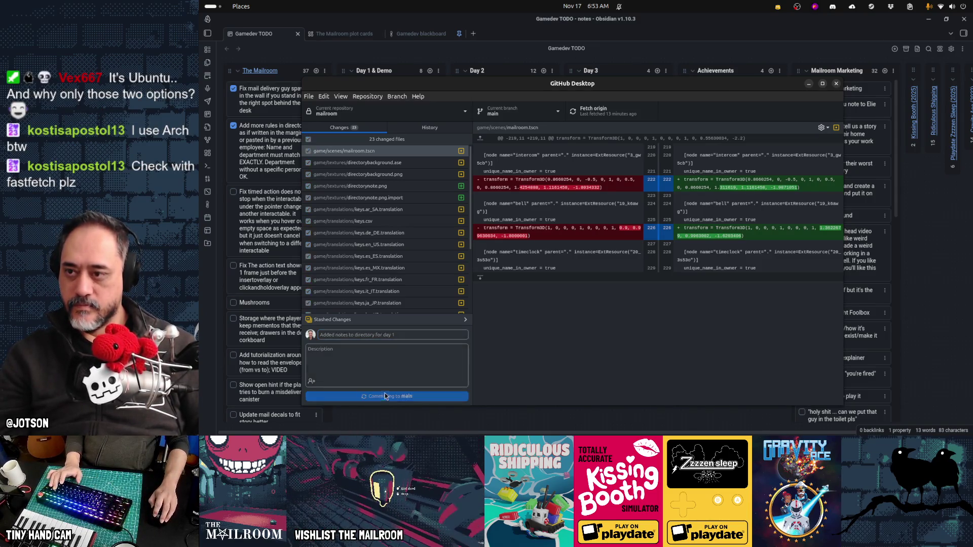
{"action": "key", "text": "alt+Tab"}
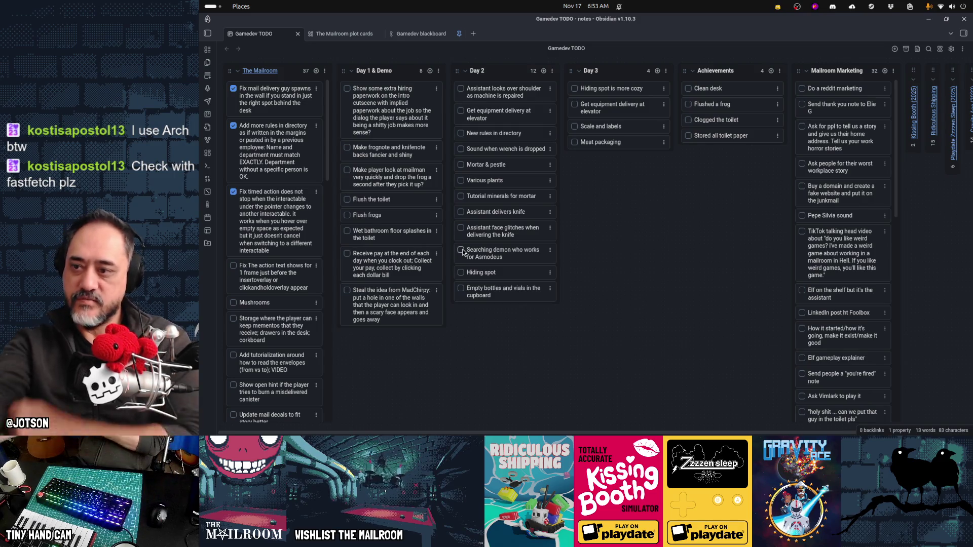
{"action": "left_click", "coordinate": [233, 192]}
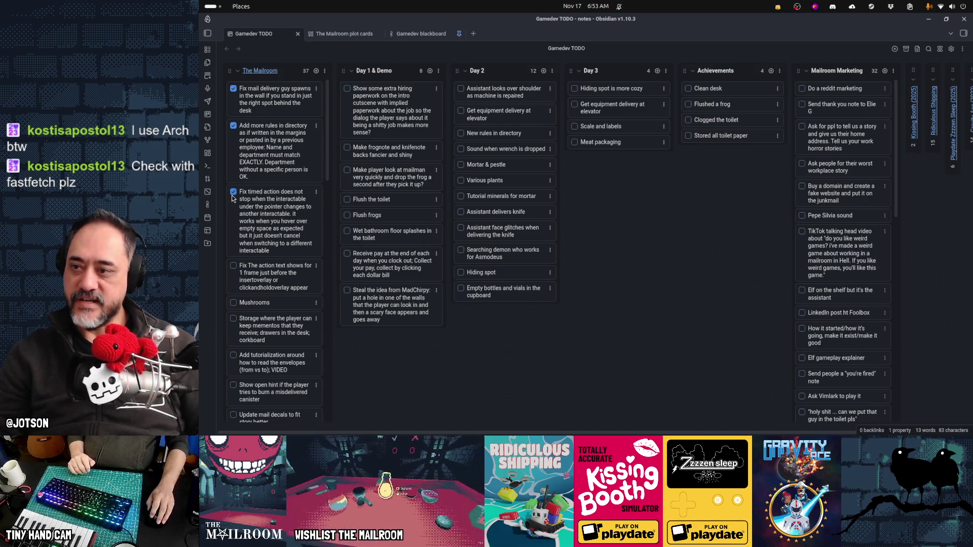